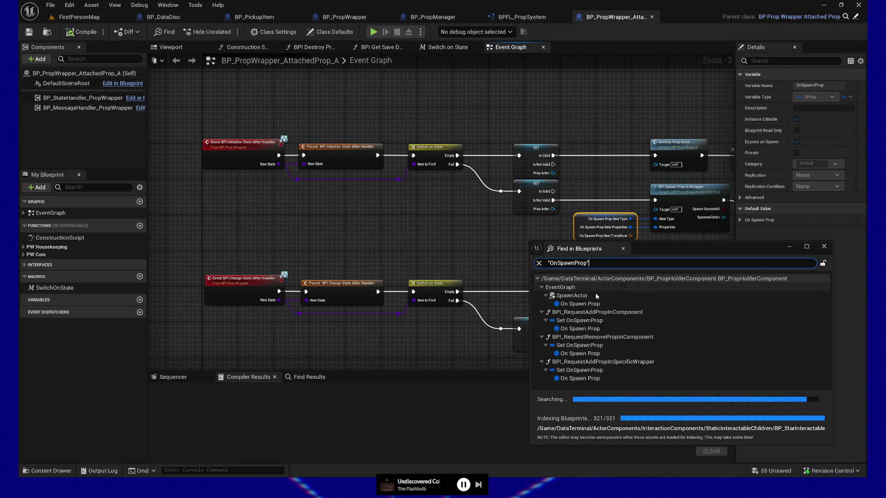
# Jump to On Spawn Prop under SpawnActor and inspect the Break SPropWrapper and For Each Loop wiring.
pyautogui.click(591, 308)
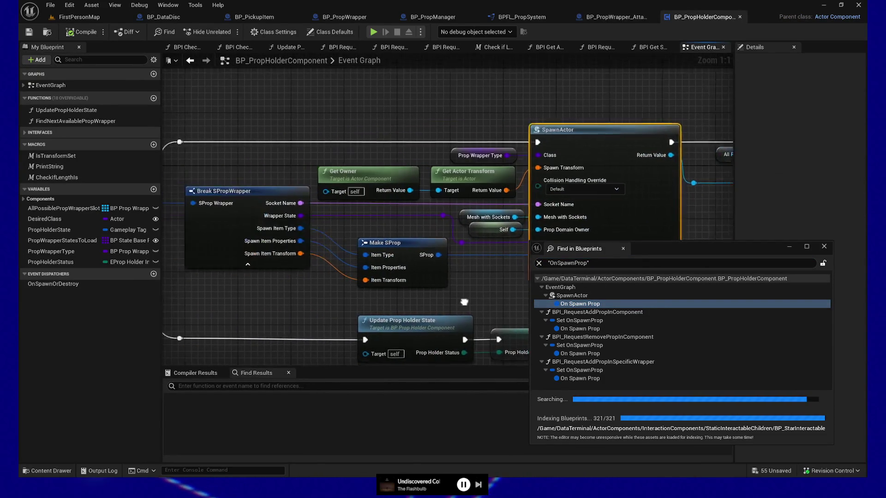
pyautogui.moveTo(304, 301)
pyautogui.mouseDown()
pyautogui.moveTo(379, 300)
pyautogui.moveTo(327, 292)
pyautogui.moveTo(321, 272)
pyautogui.moveTo(437, 288)
pyautogui.moveTo(443, 279)
pyautogui.mouseUp()
pyautogui.click(326, 231)
pyautogui.moveTo(282, 277)
pyautogui.mouseDown()
pyautogui.moveTo(323, 259)
pyautogui.moveTo(364, 201)
pyautogui.mouseUp()
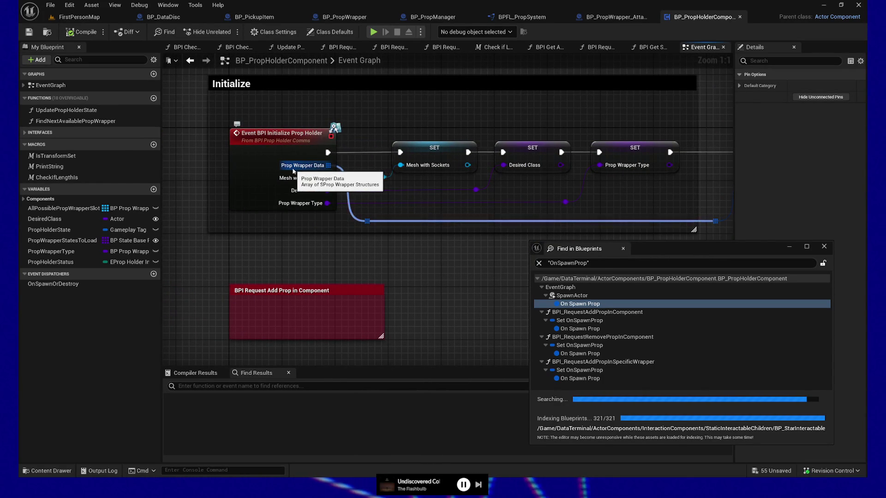
pyautogui.moveTo(455, 288)
pyautogui.mouseDown()
pyautogui.moveTo(313, 269)
pyautogui.moveTo(424, 282)
pyautogui.moveTo(269, 284)
pyautogui.mouseUp()
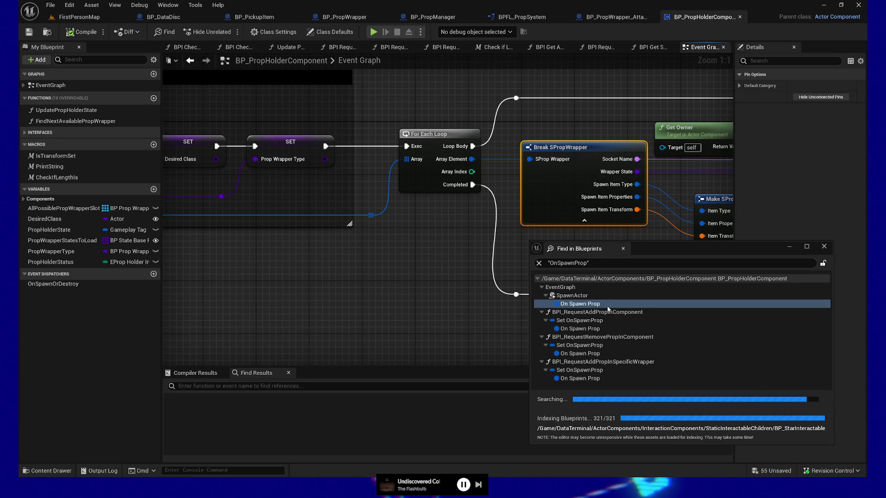
# Inspect the SpawnActor and Make SProp nodes, then jump to On Spawn Prop in BPI Request Add Prop.
pyautogui.moveTo(400, 300); pyautogui.dragTo(180, 298)
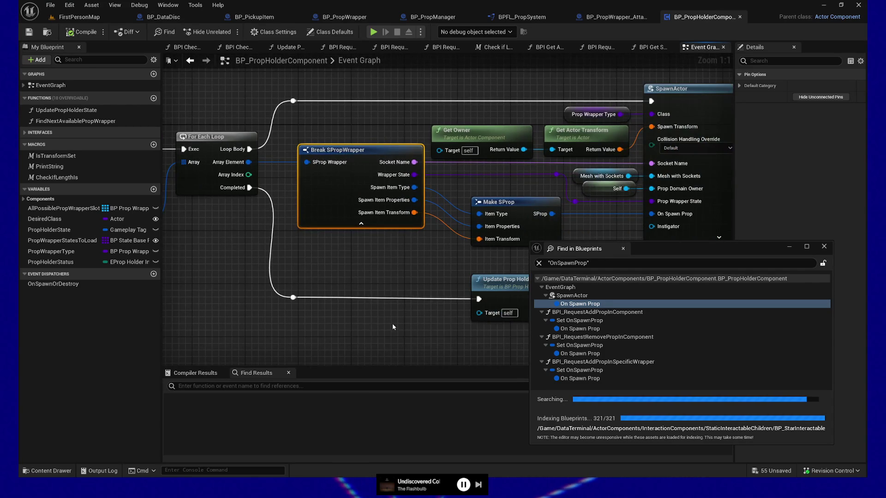
pyautogui.moveTo(392, 327); pyautogui.dragTo(275, 306)
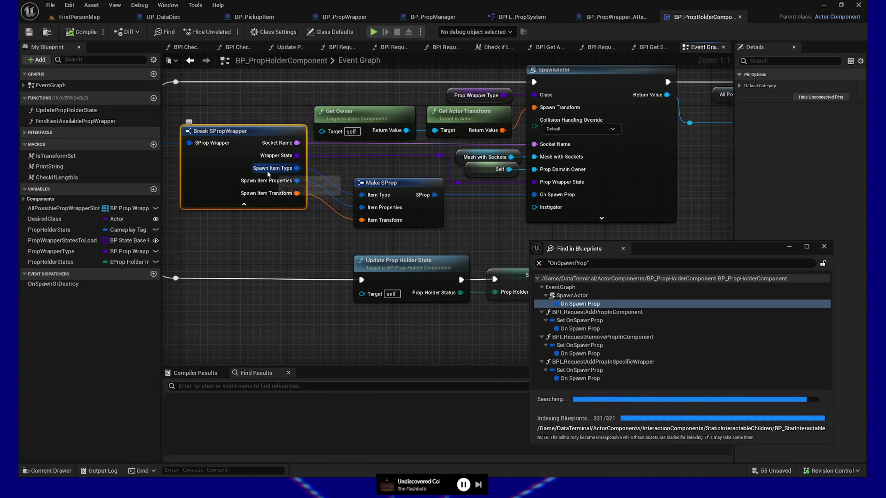
pyautogui.moveTo(290, 256); pyautogui.dragTo(327, 252)
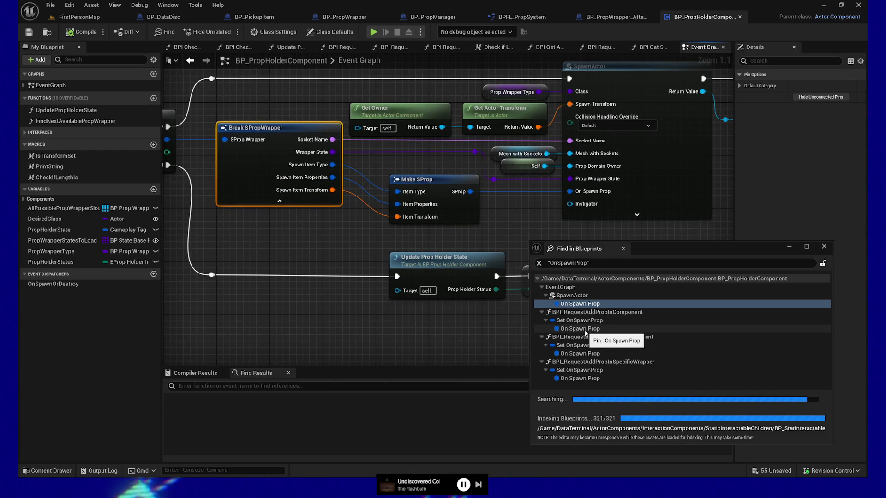
pyautogui.click(585, 331)
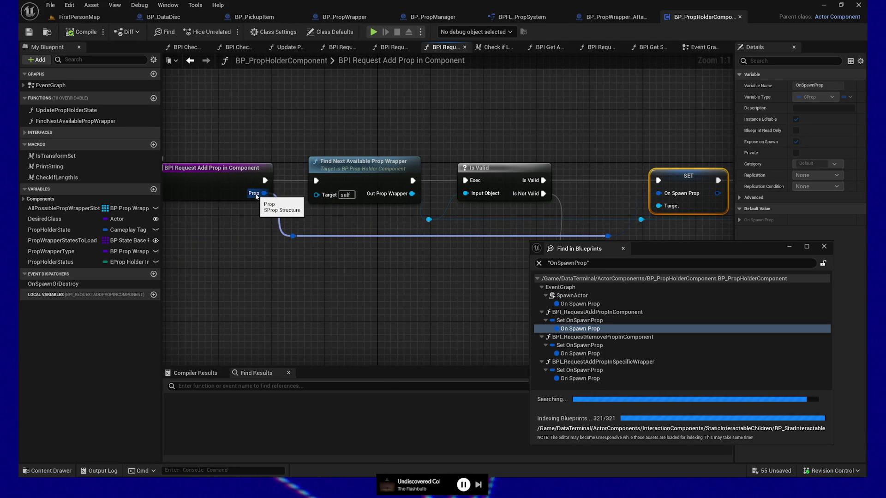
# Find all blueprint references to the BPI Request Add Prop event and collapse both result groups.
pyautogui.rightClick(371, 196)
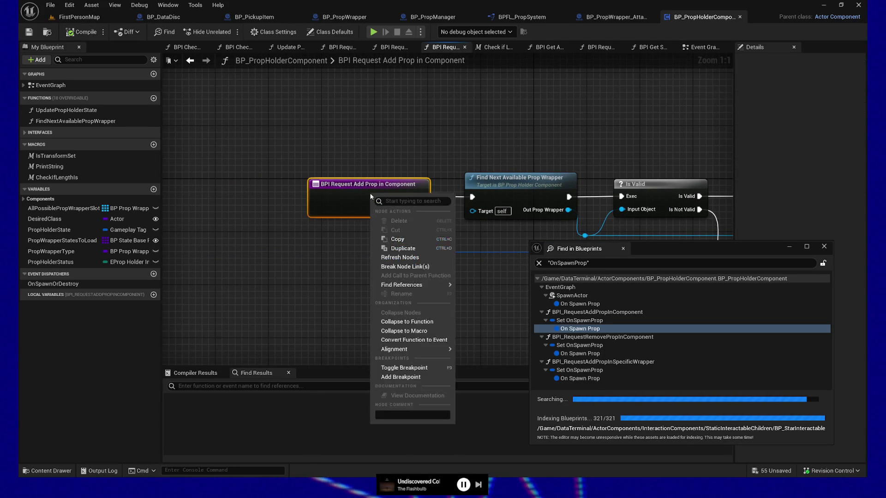
pyautogui.moveTo(402, 285)
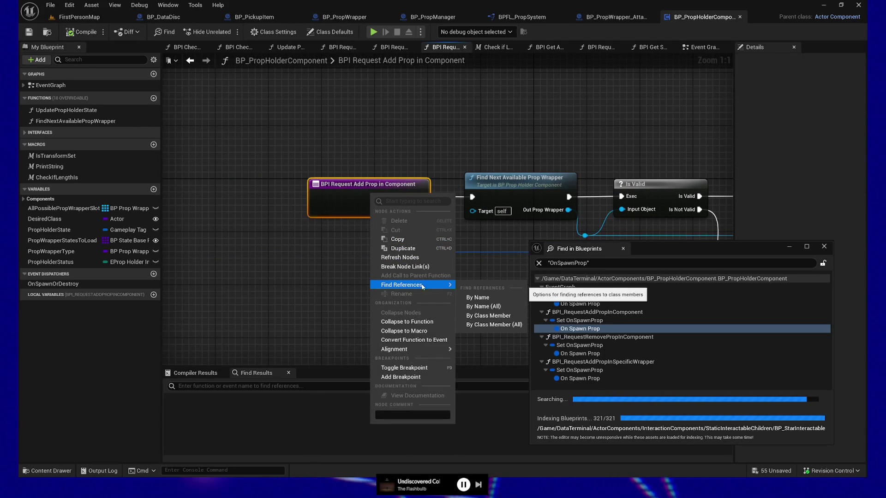
pyautogui.click(500, 306)
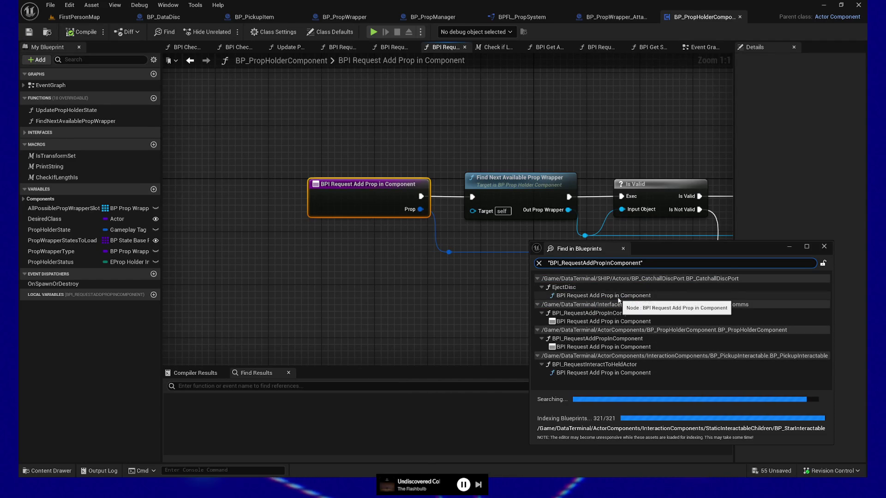
pyautogui.click(538, 305)
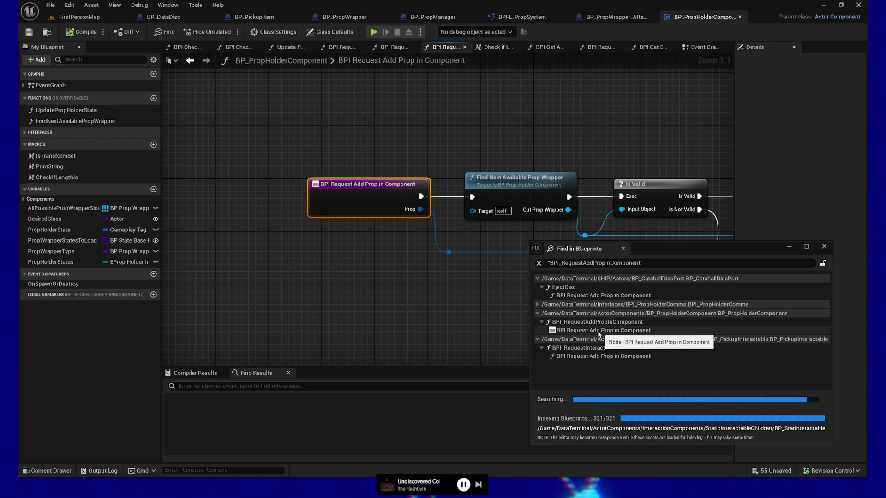
pyautogui.click(538, 313)
# Review the Is Valid and SET nodes, close the search results, and bring up the Content Drawer.
pyautogui.moveTo(400, 261)
pyautogui.mouseDown()
pyautogui.moveTo(405, 309)
pyautogui.moveTo(370, 302)
pyautogui.mouseUp()
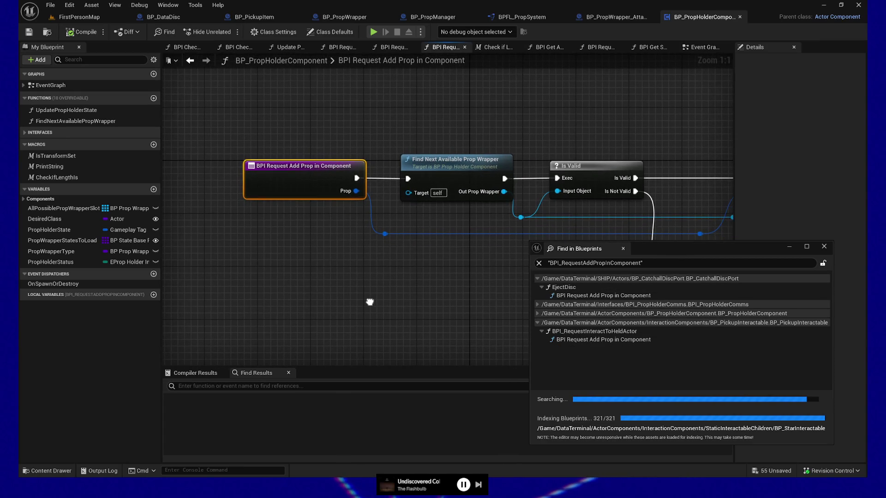
pyautogui.moveTo(441, 305); pyautogui.dragTo(385, 306)
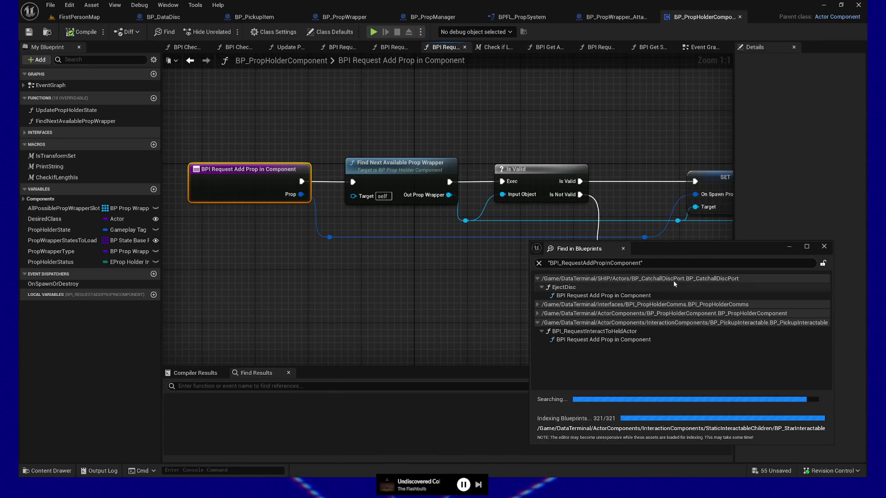
pyautogui.click(825, 246)
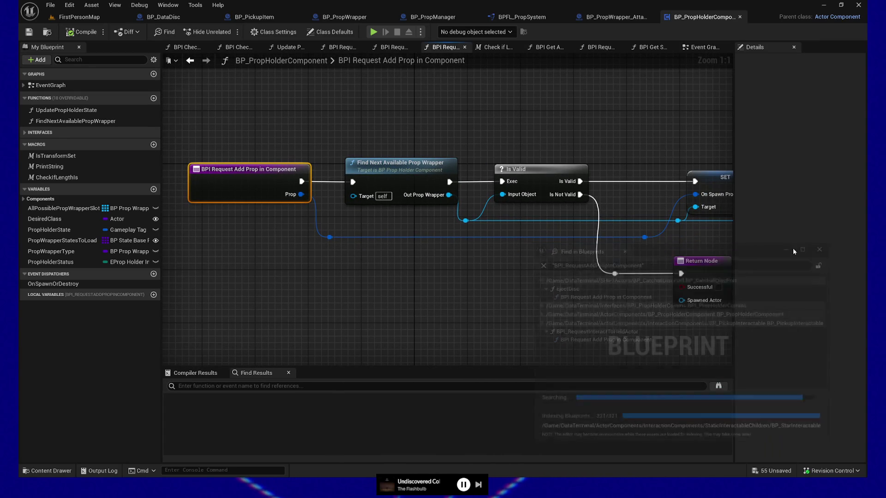
pyautogui.click(48, 471)
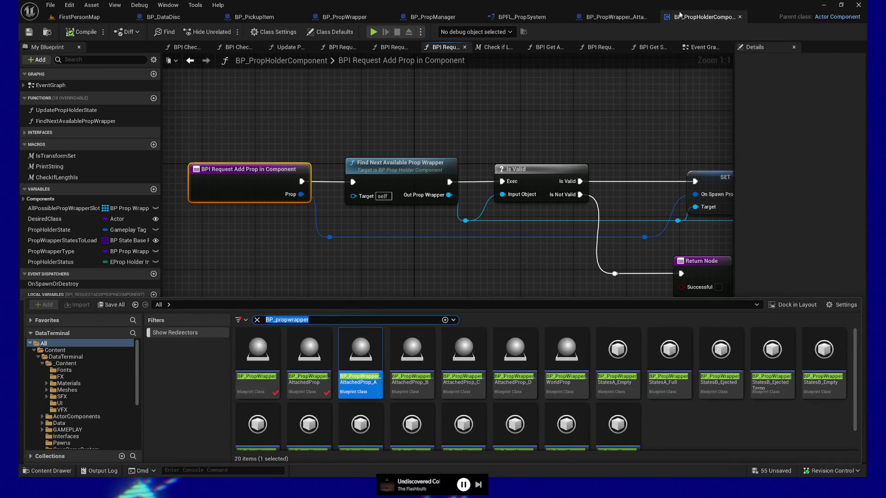
# Close the BP_PropHolderComponent and BP_PropWrapper_AttachedProp_A tabs, then open BP_Canister via a 'canister' search.
pyautogui.click(740, 17)
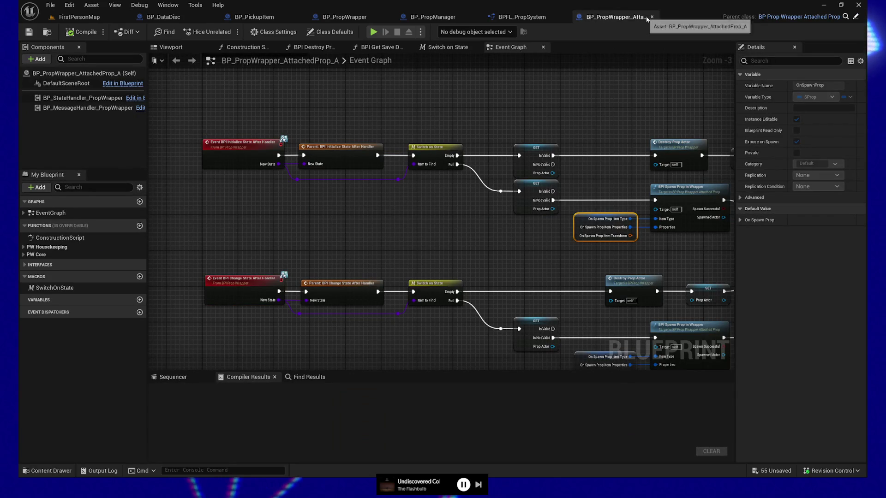
pyautogui.click(651, 17)
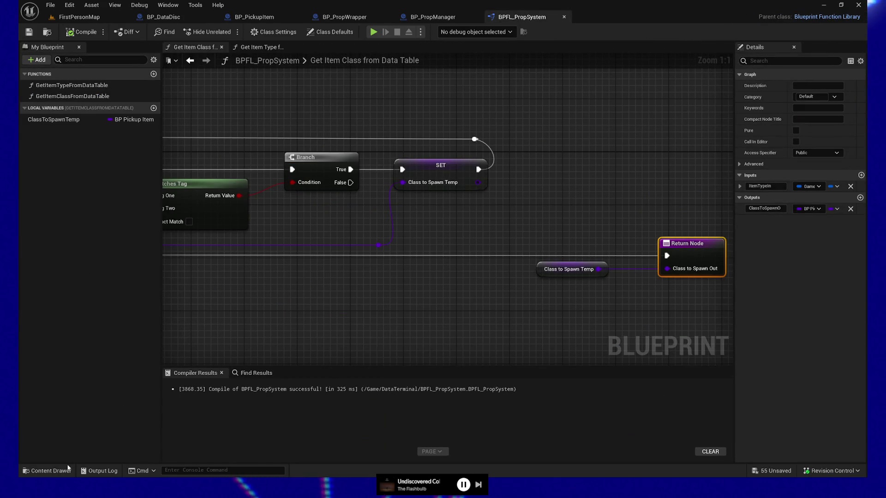
pyautogui.click(46, 472)
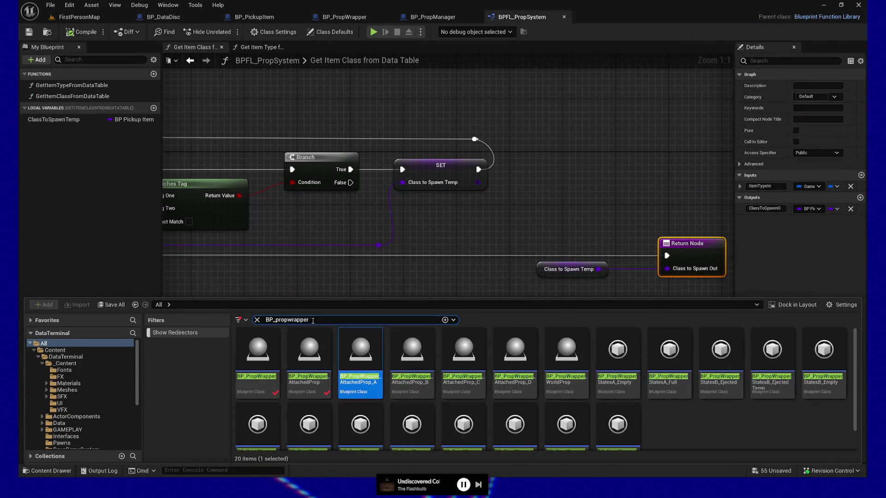
pyautogui.write('canister')
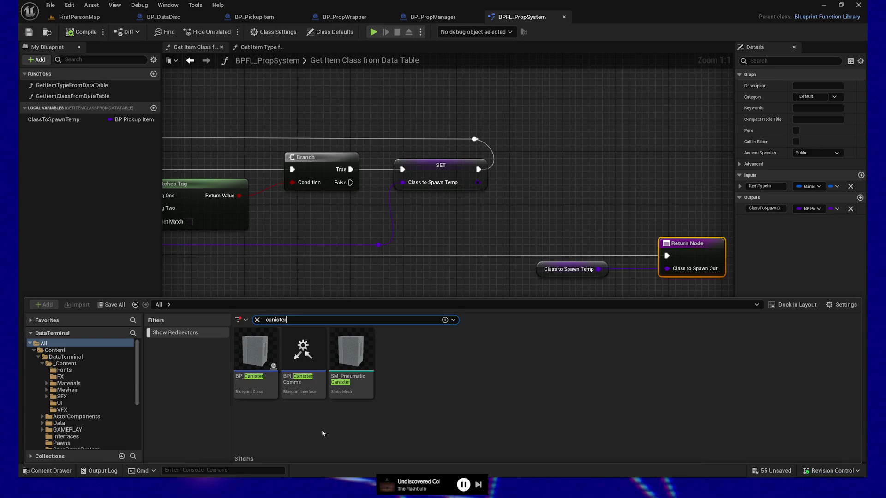
pyautogui.doubleClick(256, 355)
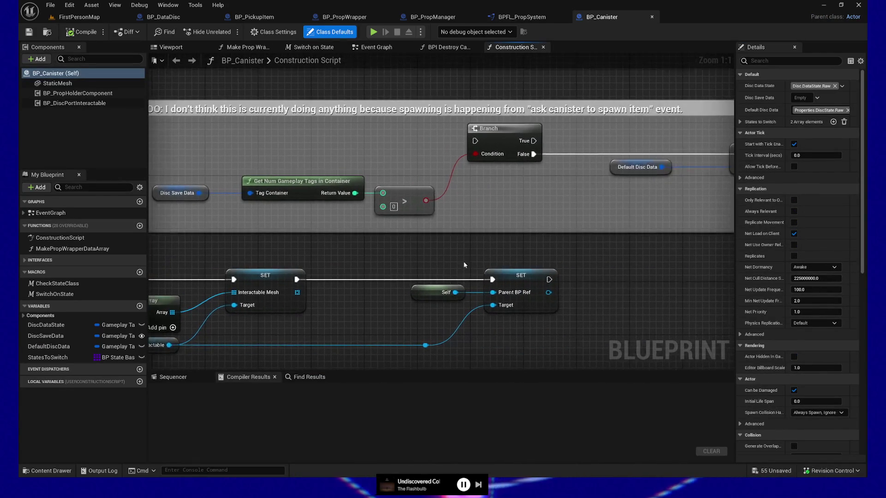
# Zoom out and delete the TODO comment box with its nodes from the construction script.
pyautogui.scroll(-1, 621, 265)
pyautogui.moveTo(621, 264); pyautogui.dragTo(511, 281)
pyautogui.scroll(-2, 511, 281)
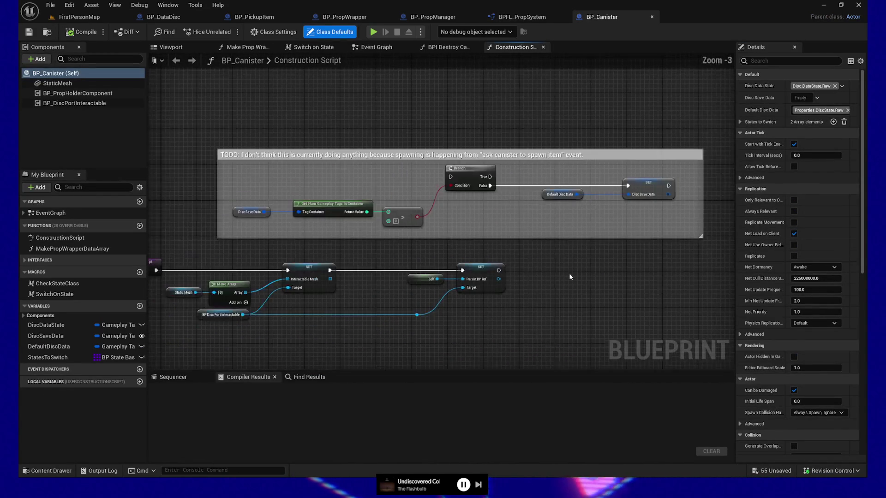
pyautogui.moveTo(185, 131)
pyautogui.mouseDown()
pyautogui.moveTo(666, 258)
pyautogui.moveTo(725, 251)
pyautogui.moveTo(683, 251)
pyautogui.moveTo(692, 248)
pyautogui.mouseUp()
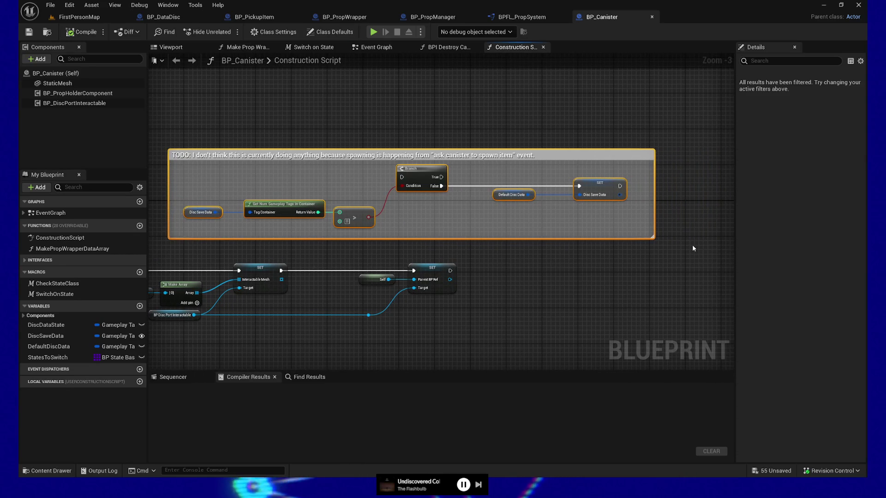
pyautogui.press('Delete')
# Re-centre the remaining construction script nodes and switch to BP_Canister's Event Graph.
pyautogui.moveTo(430, 204); pyautogui.dragTo(627, 159)
pyautogui.moveTo(449, 165); pyautogui.dragTo(424, 157)
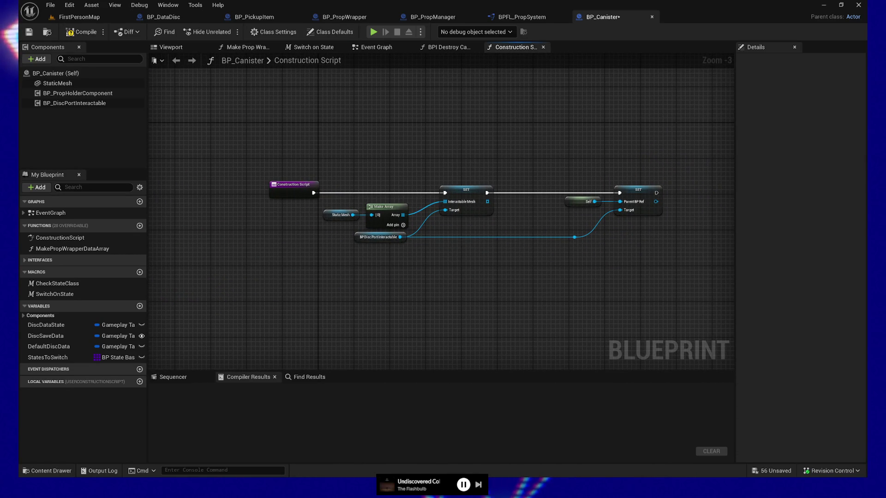
pyautogui.moveTo(414, 149); pyautogui.dragTo(403, 152)
pyautogui.moveTo(490, 184); pyautogui.dragTo(462, 168)
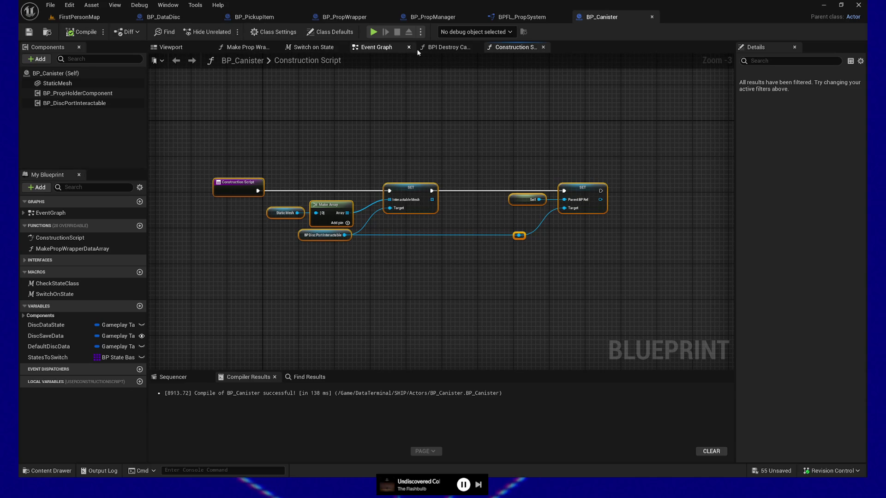
pyautogui.click(370, 48)
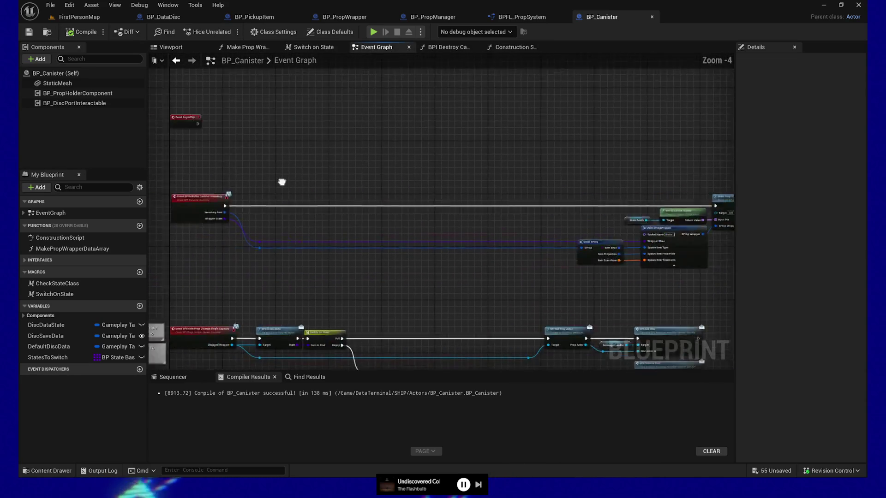
# Inspect Event BPI Initialize Canister Inventory and its Break SProp to Make SPropWrapper chain.
pyautogui.scroll(3, 410, 189)
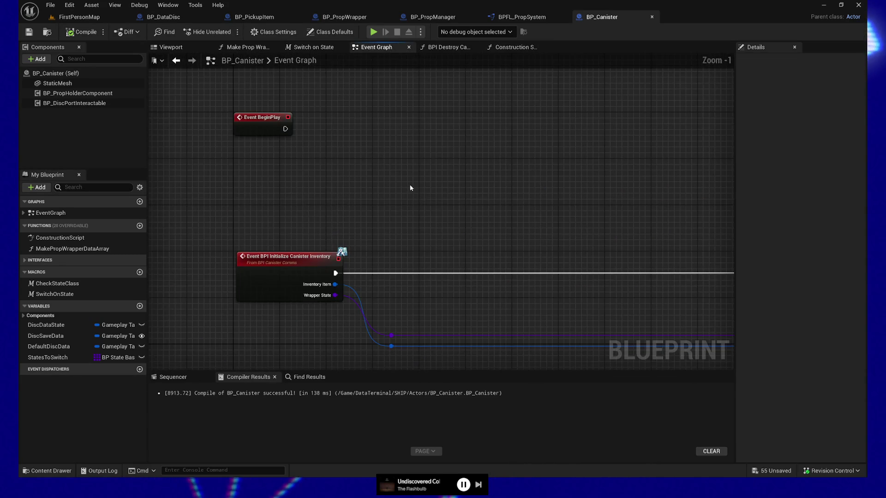
pyautogui.moveTo(515, 247); pyautogui.dragTo(480, 150)
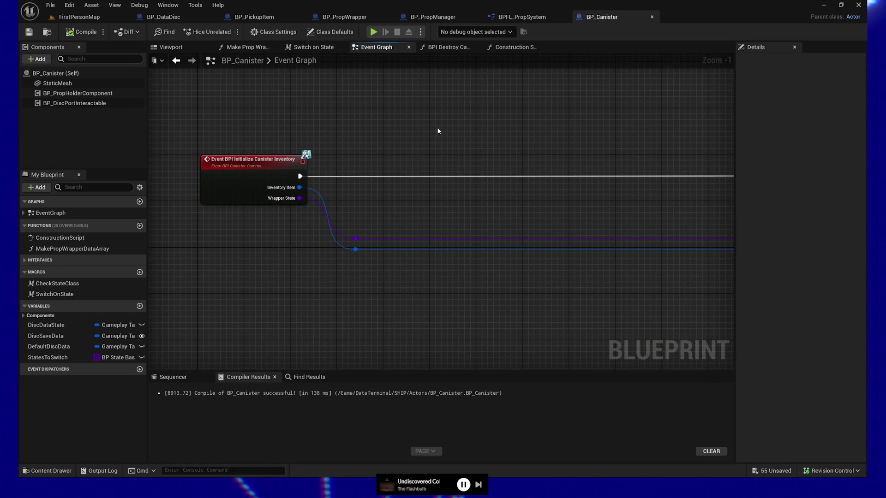
pyautogui.moveTo(436, 131); pyautogui.dragTo(195, 117)
pyautogui.moveTo(159, 191); pyautogui.dragTo(399, 189)
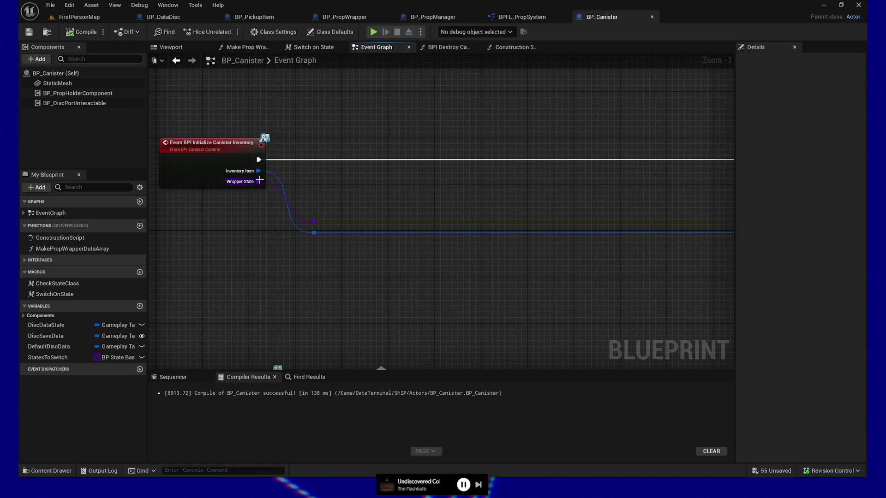
pyautogui.moveTo(656, 259); pyautogui.dragTo(421, 271)
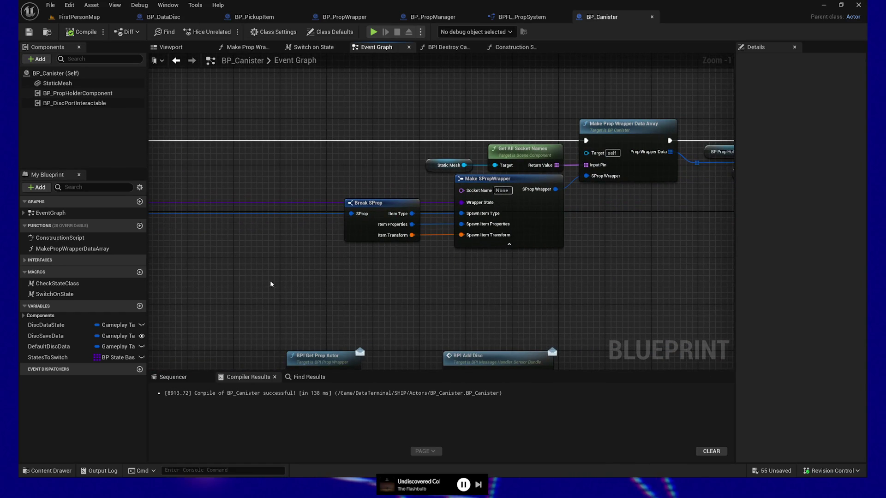
pyautogui.moveTo(274, 285)
pyautogui.mouseDown()
pyautogui.moveTo(411, 282)
pyautogui.moveTo(515, 262)
pyautogui.mouseUp()
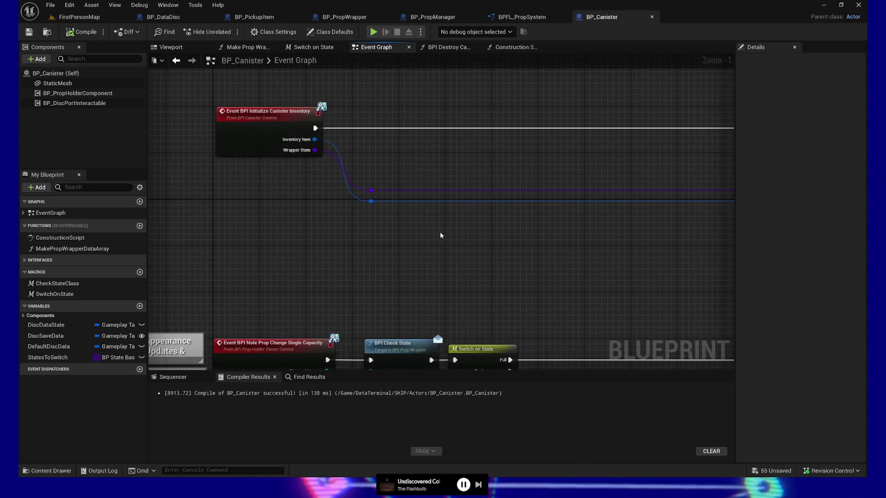
pyautogui.rightClick(255, 121)
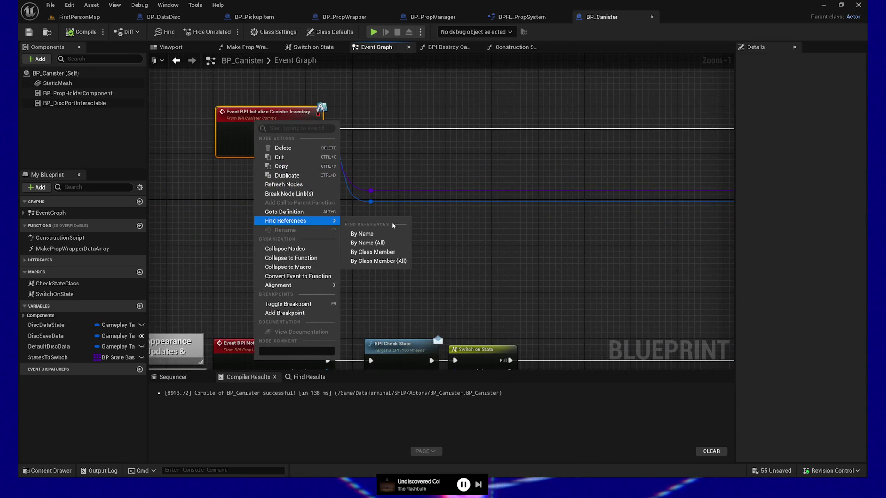
# Find references to BPI Initialize Canister Inventory and jump to its call in BP_PneumaticStation.
pyautogui.click(385, 243)
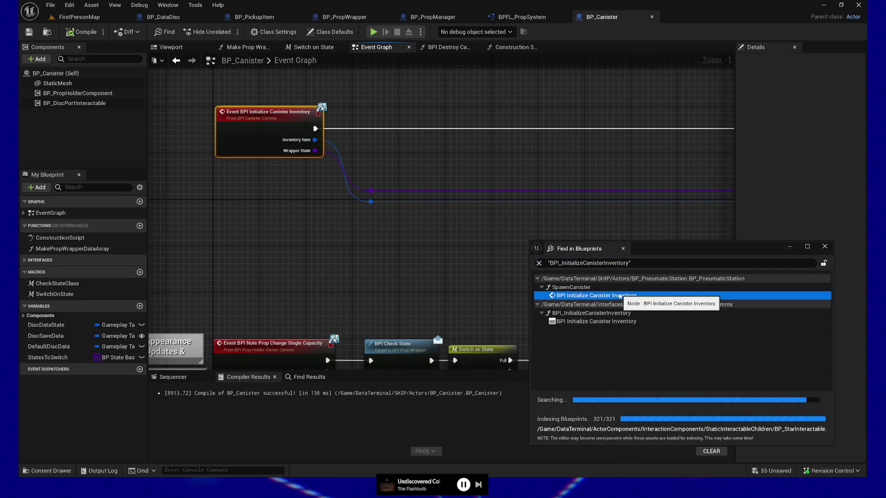
pyautogui.doubleClick(621, 296)
pyautogui.click(825, 247)
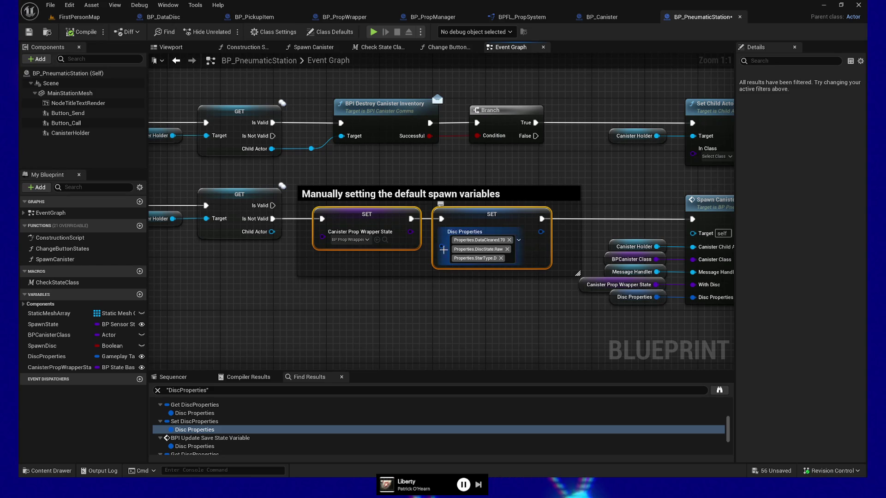
# Remove the Properties.DataCleaned.70 tag from SET Disc Properties, fit the comment box, and compile.
pyautogui.click(460, 319)
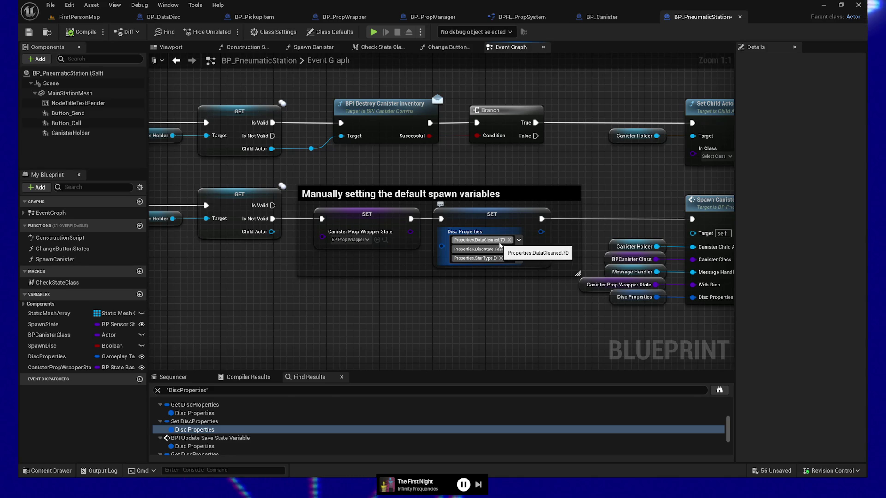
pyautogui.click(509, 240)
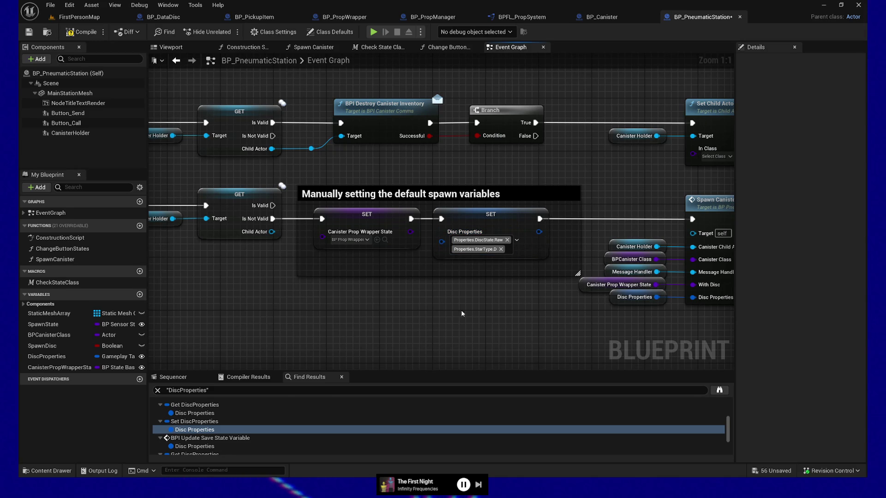
pyautogui.moveTo(471, 277); pyautogui.dragTo(470, 266)
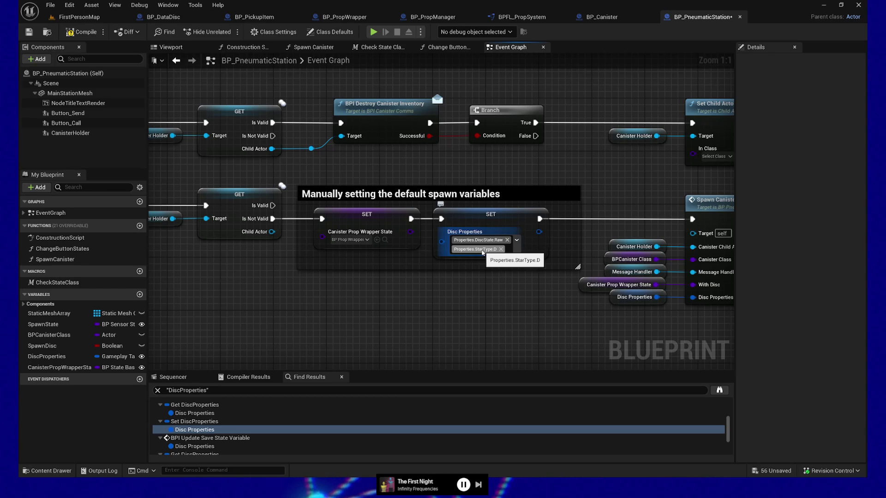
pyautogui.click(83, 32)
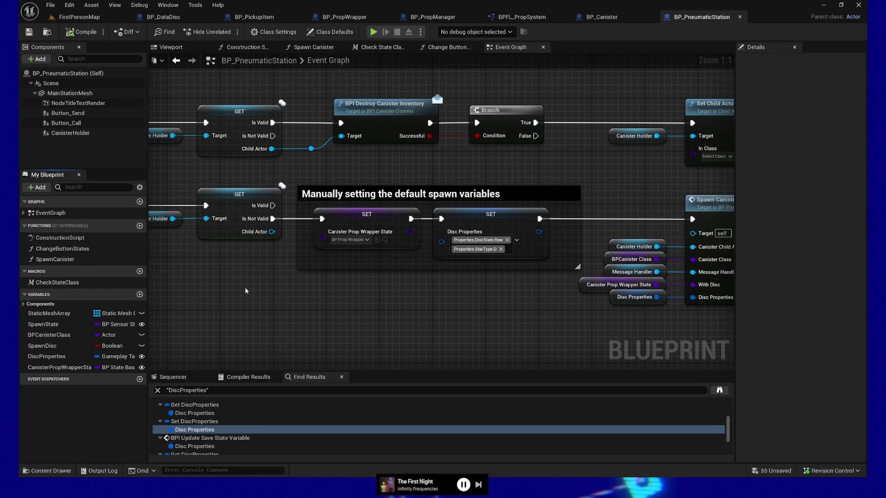
# Bring the Spawn Canister node into view and begin editing the comment title.
pyautogui.moveTo(246, 289)
pyautogui.mouseDown()
pyautogui.moveTo(356, 293)
pyautogui.moveTo(268, 301)
pyautogui.mouseUp()
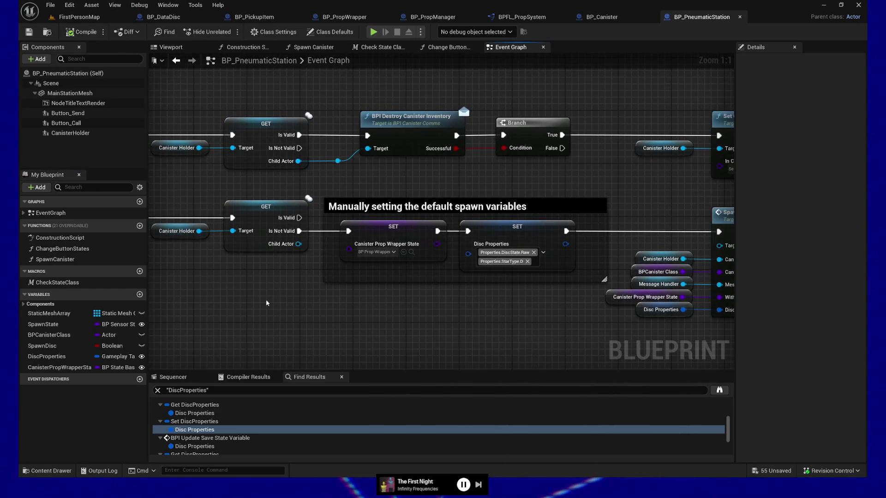
pyautogui.moveTo(378, 301); pyautogui.dragTo(323, 294)
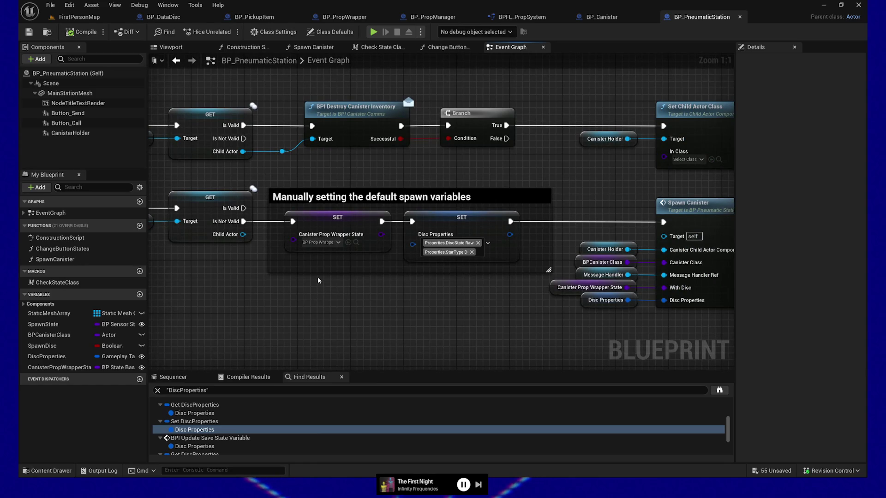
pyautogui.doubleClick(302, 198)
pyautogui.hotkey('ctrl', 'c')
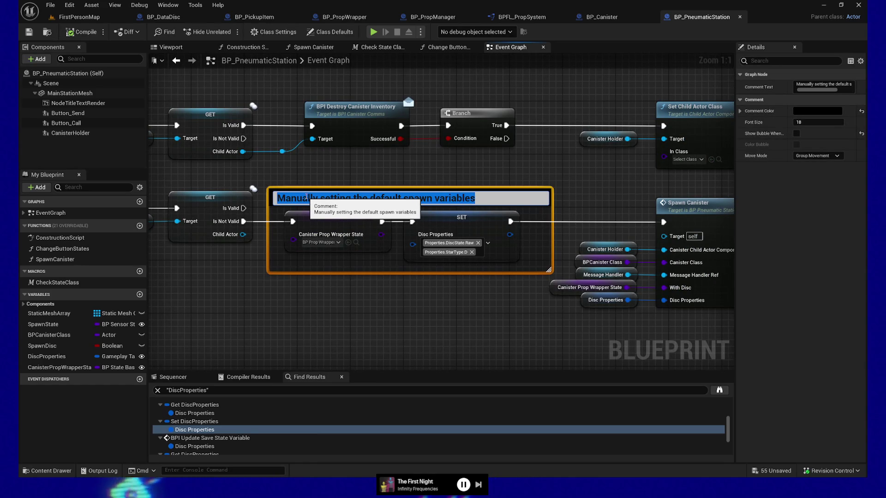
# Commit the comment title, then search all blueprints for the pasted comment text.
pyautogui.click(334, 333)
pyautogui.hotkey('ctrl', 'shift', 'f')
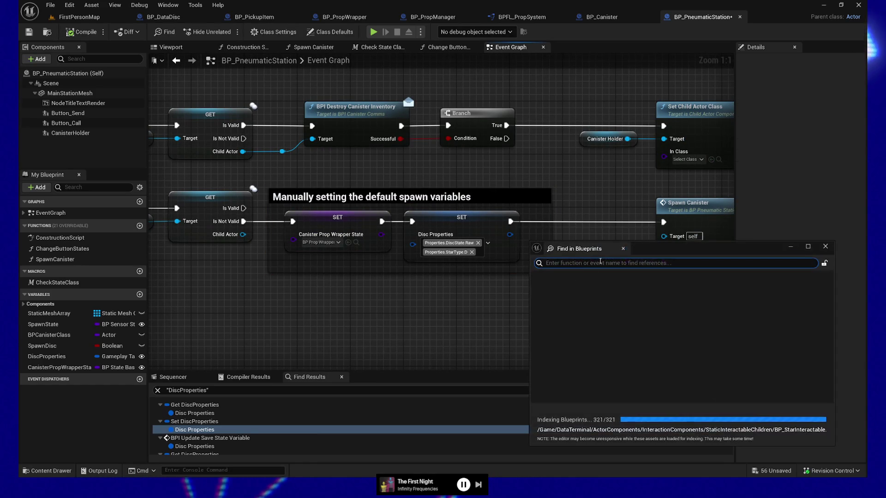
pyautogui.hotkey('ctrl', 'v')
pyautogui.press('Return')
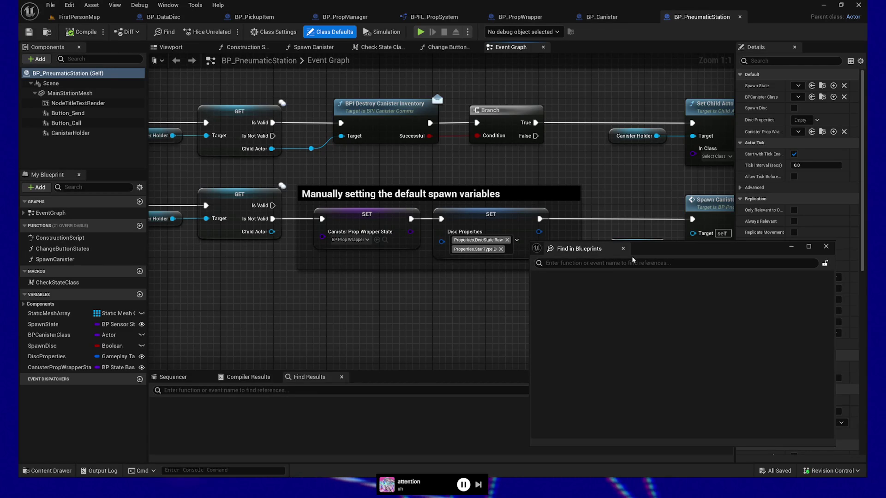
pyautogui.press('Return')
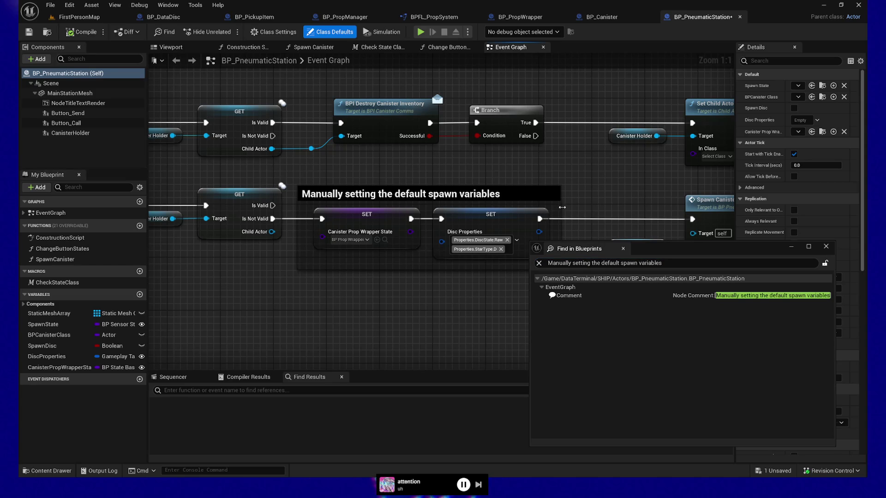
# Reposition the search window, save BP_PneumaticStation, and bring up the project's content folders.
pyautogui.moveTo(650, 251); pyautogui.dragTo(669, 265)
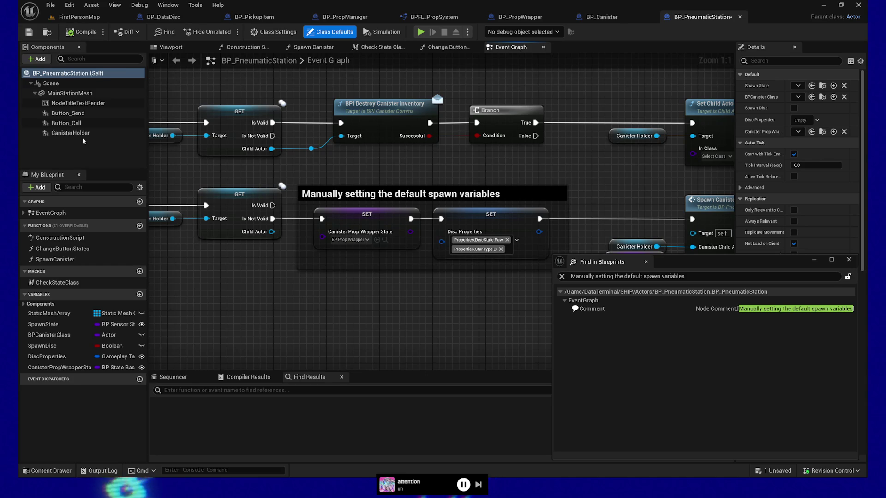
pyautogui.click(34, 35)
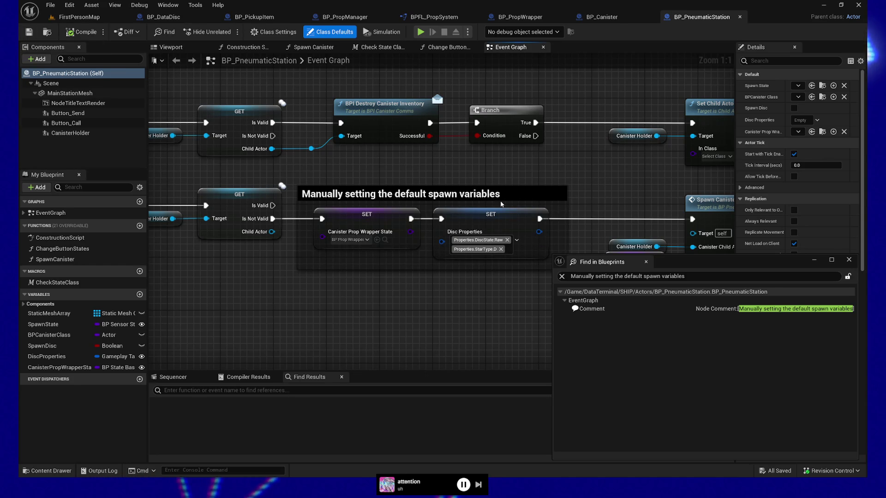
pyautogui.moveTo(263, 286)
pyautogui.mouseDown()
pyautogui.moveTo(467, 293)
pyautogui.moveTo(310, 292)
pyautogui.mouseUp()
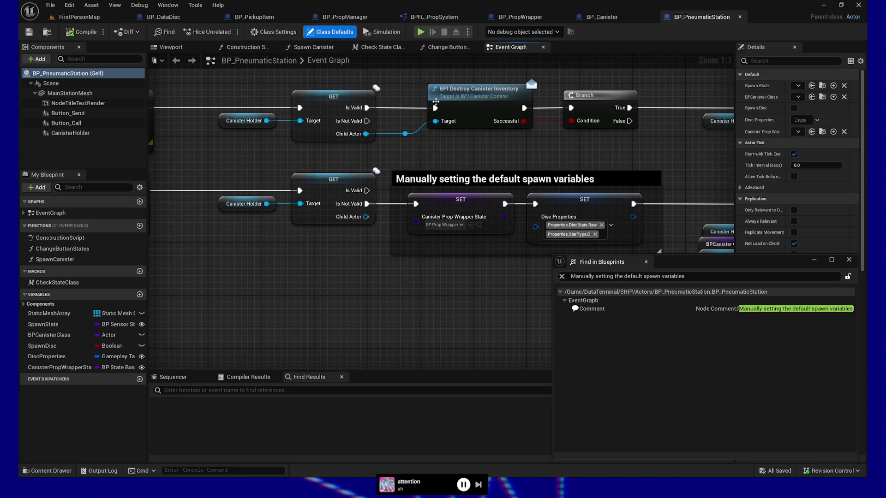
pyautogui.click(48, 471)
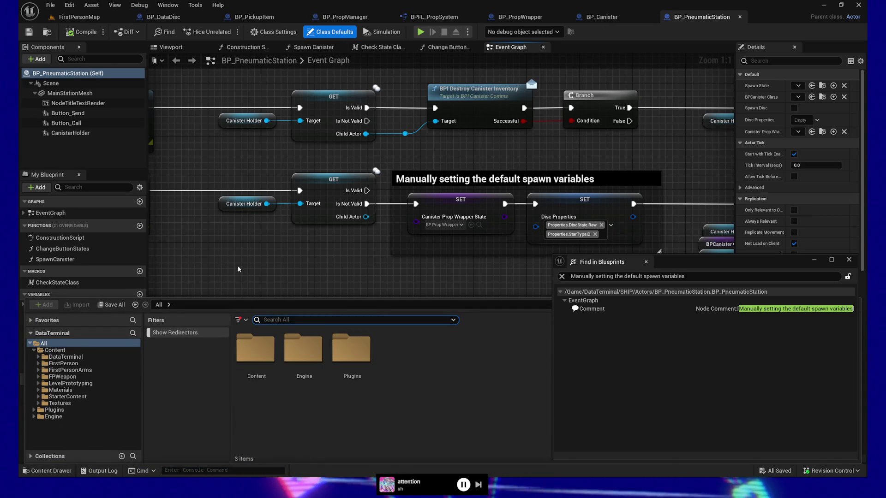
# In the FirstPersonMap level, select the sensor bundle controller actor at the wall base.
pyautogui.click(79, 17)
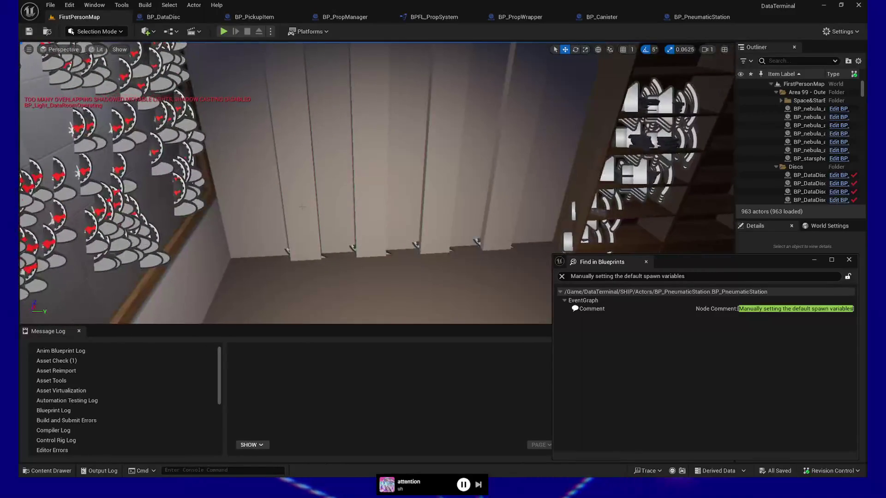
pyautogui.click(313, 217)
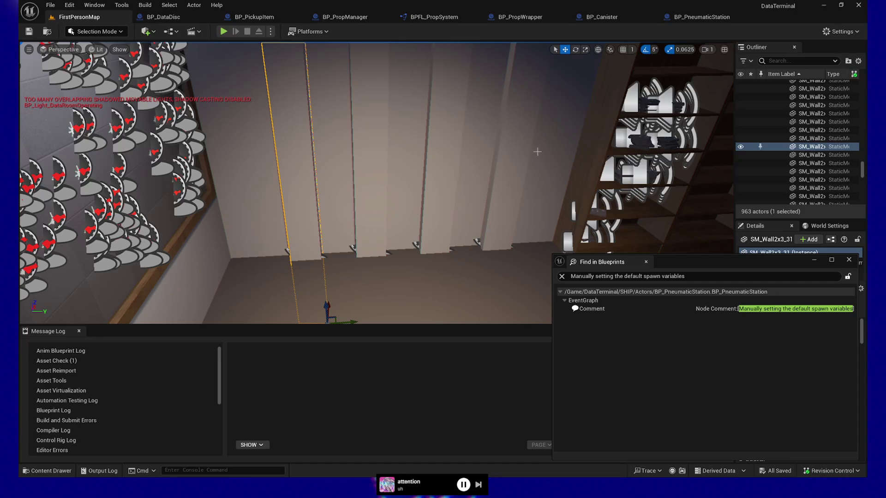
pyautogui.click(293, 253)
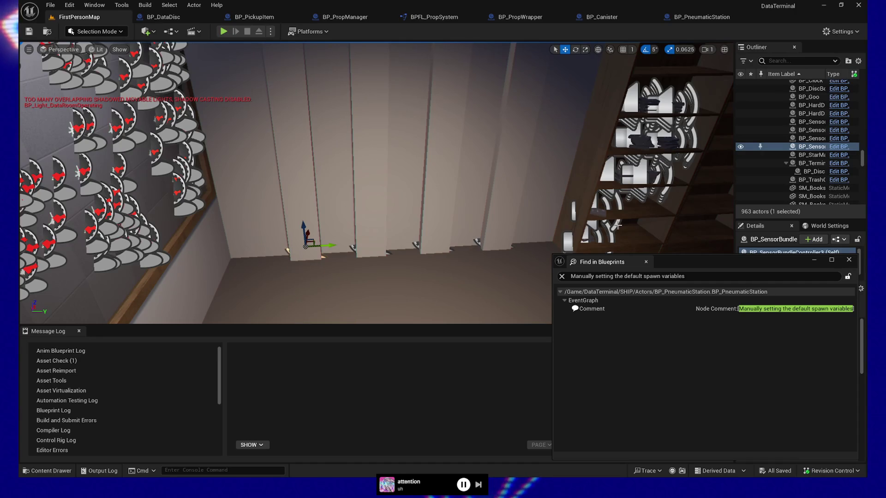
# Widen the details column and open the BP_SensorBundleController blueprint from its components.
pyautogui.moveTo(735, 162); pyautogui.dragTo(691, 161)
pyautogui.moveTo(726, 262)
pyautogui.mouseDown()
pyautogui.moveTo(718, 264)
pyautogui.moveTo(721, 321)
pyautogui.moveTo(747, 319)
pyautogui.mouseUp()
pyautogui.scroll(-1, 753, 273)
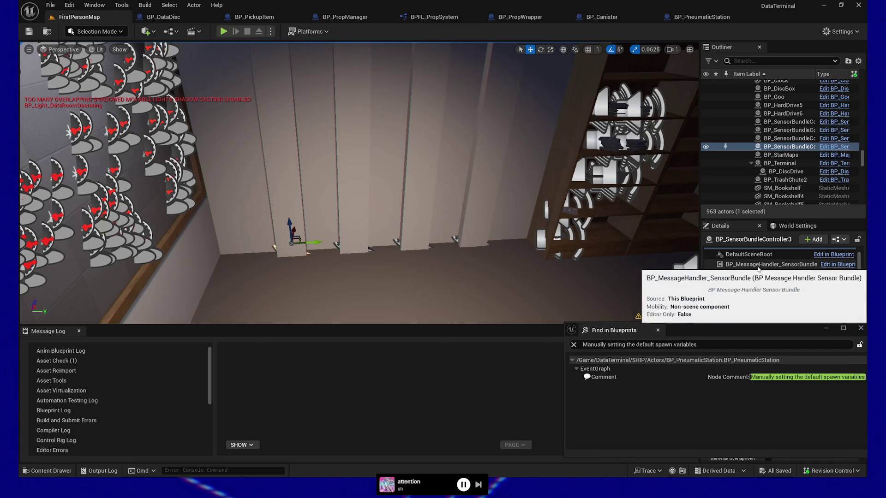
pyautogui.click(828, 265)
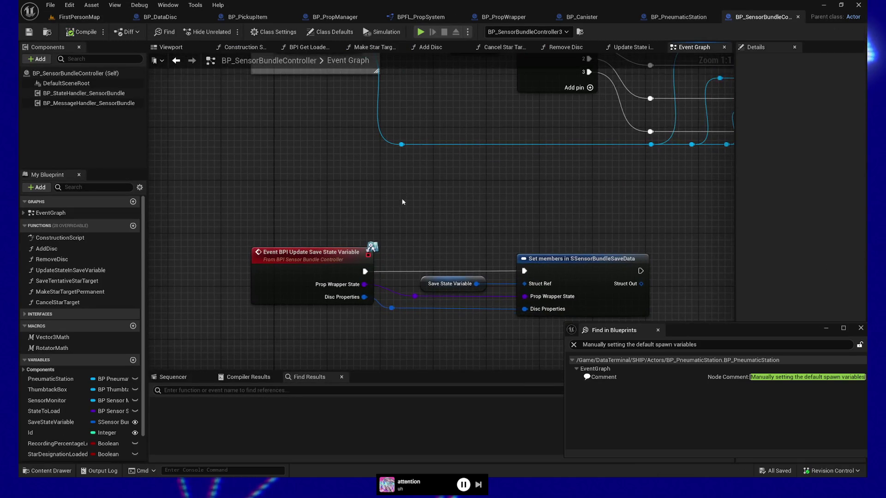
# Look over the Update Save State Variable event, its SET nodes, and the TODO-commented Save Yourself nodes.
pyautogui.moveTo(282, 195); pyautogui.dragTo(314, 318)
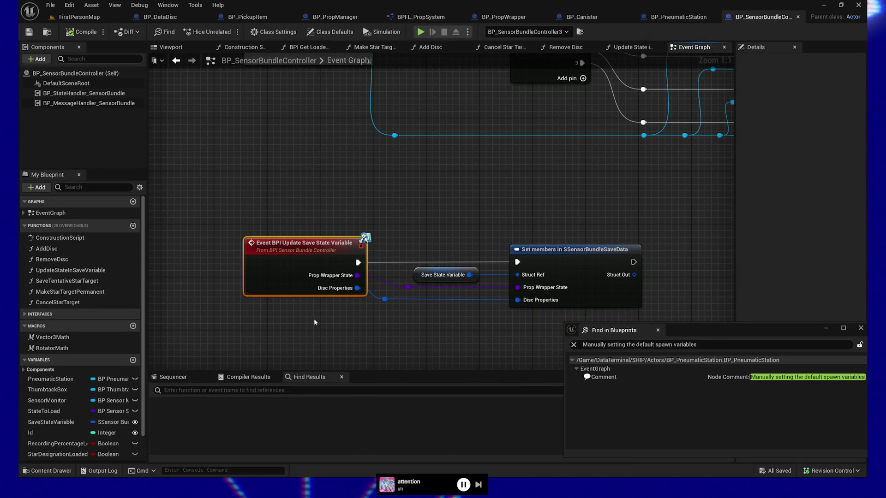
pyautogui.scroll(-2, 328, 266)
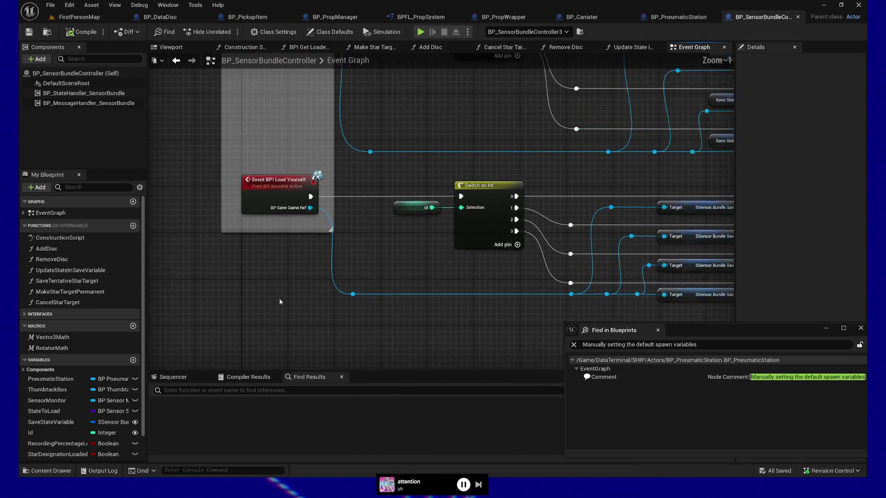
pyautogui.moveTo(298, 267)
pyautogui.mouseDown()
pyautogui.moveTo(292, 301)
pyautogui.moveTo(237, 253)
pyautogui.moveTo(249, 272)
pyautogui.mouseUp()
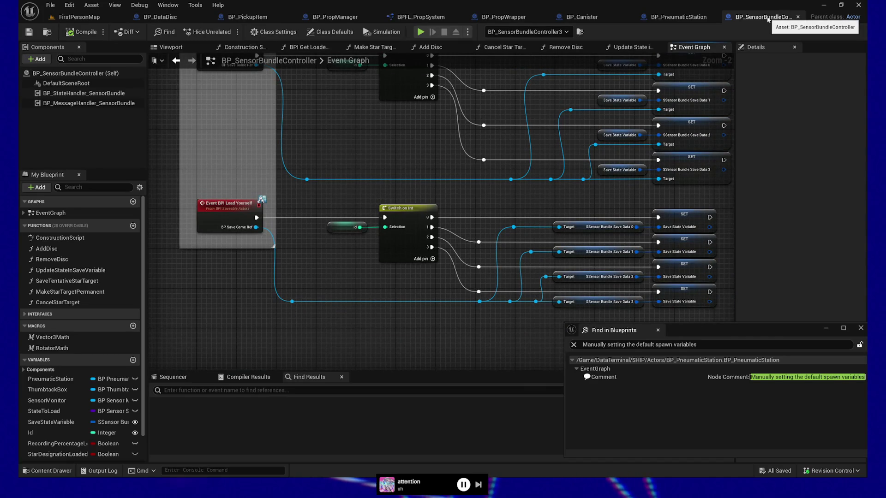
pyautogui.moveTo(328, 138)
pyautogui.mouseDown()
pyautogui.moveTo(360, 271)
pyautogui.moveTo(352, 216)
pyautogui.mouseUp()
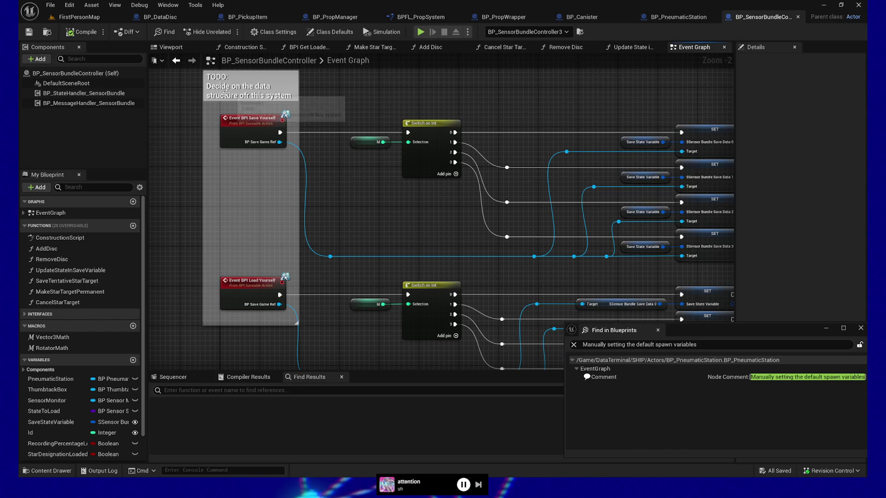
pyautogui.moveTo(408, 237)
pyautogui.mouseDown()
pyautogui.moveTo(297, 227)
pyautogui.moveTo(307, 183)
pyautogui.moveTo(339, 184)
pyautogui.mouseUp()
pyautogui.moveTo(387, 276); pyautogui.dragTo(385, 317)
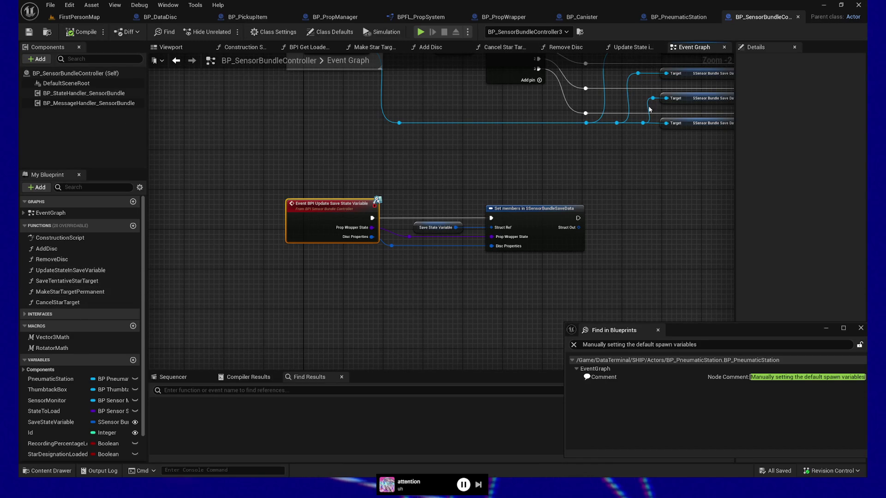
pyautogui.scroll(-4, 294, 140)
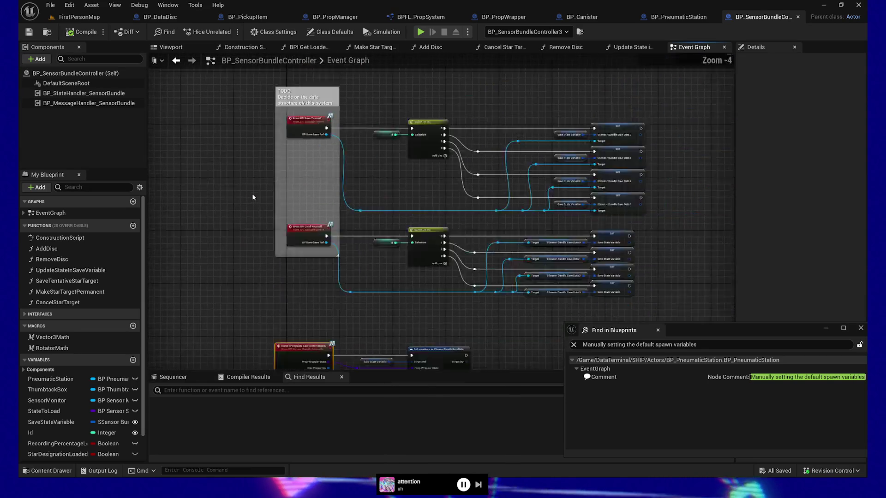
# Pan to the On Load State, On Request State Change and On Disc Added bind sections.
pyautogui.moveTo(258, 219)
pyautogui.mouseDown()
pyautogui.moveTo(213, 221)
pyautogui.moveTo(180, 195)
pyautogui.moveTo(188, 154)
pyautogui.moveTo(256, 148)
pyautogui.mouseUp()
pyautogui.scroll(4, 323, 235)
pyautogui.moveTo(331, 250)
pyautogui.mouseDown()
pyautogui.moveTo(413, 256)
pyautogui.moveTo(415, 247)
pyautogui.moveTo(439, 331)
pyautogui.moveTo(464, 132)
pyautogui.moveTo(540, 154)
pyautogui.moveTo(514, 153)
pyautogui.moveTo(547, 148)
pyautogui.moveTo(497, 145)
pyautogui.mouseUp()
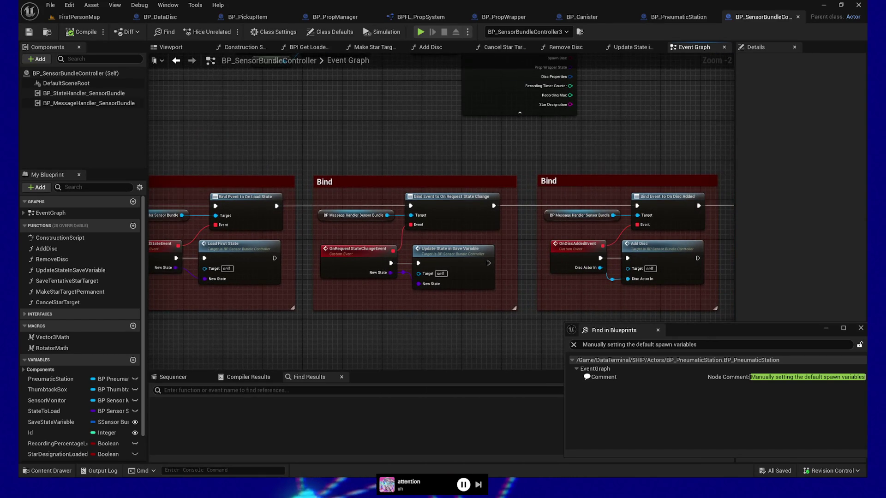
# Pan past the Disc Removed and Make Thumbtack Permanent binds and select the OnTentativeStarTargetSetEvent custom event.
pyautogui.moveTo(589, 145); pyautogui.dragTo(358, 140)
pyautogui.moveTo(528, 135); pyautogui.dragTo(342, 132)
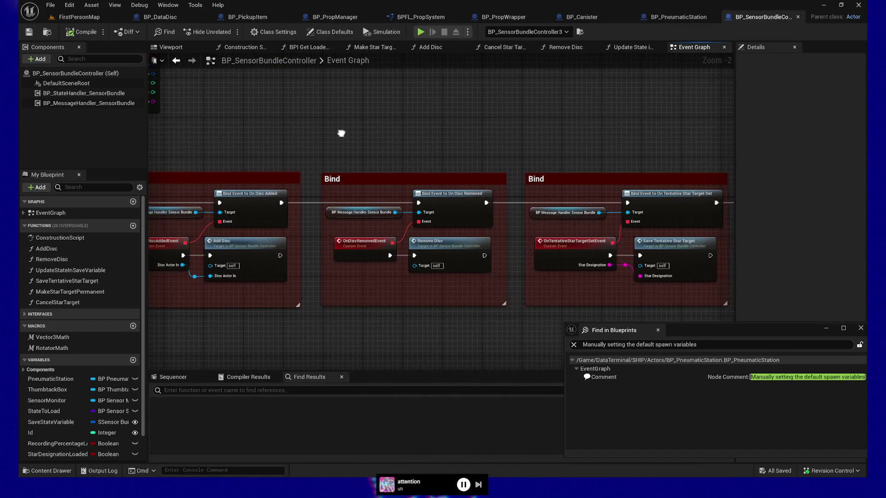
pyautogui.moveTo(473, 130); pyautogui.dragTo(439, 131)
pyautogui.moveTo(682, 134); pyautogui.dragTo(496, 134)
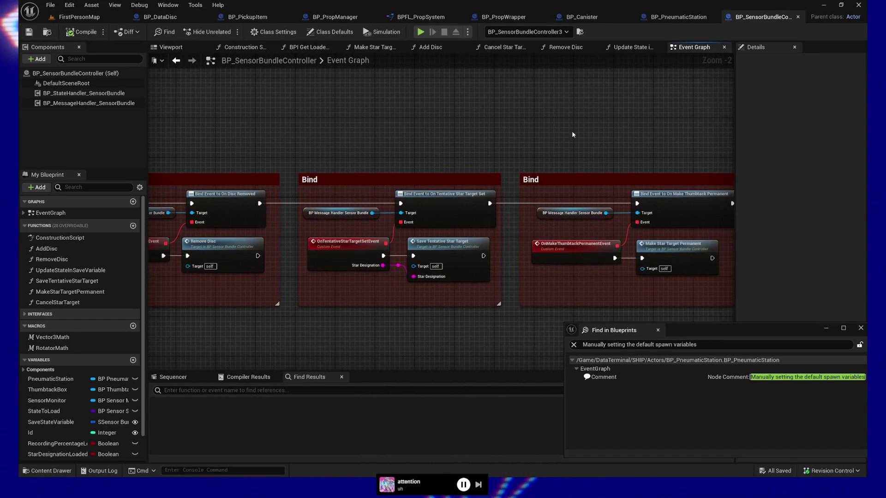
pyautogui.moveTo(616, 128); pyautogui.dragTo(590, 125)
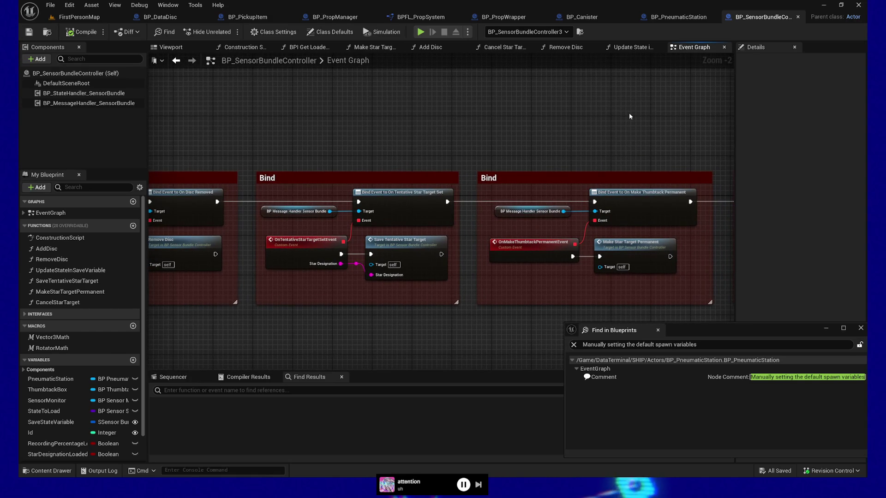
pyautogui.moveTo(649, 143); pyautogui.dragTo(643, 141)
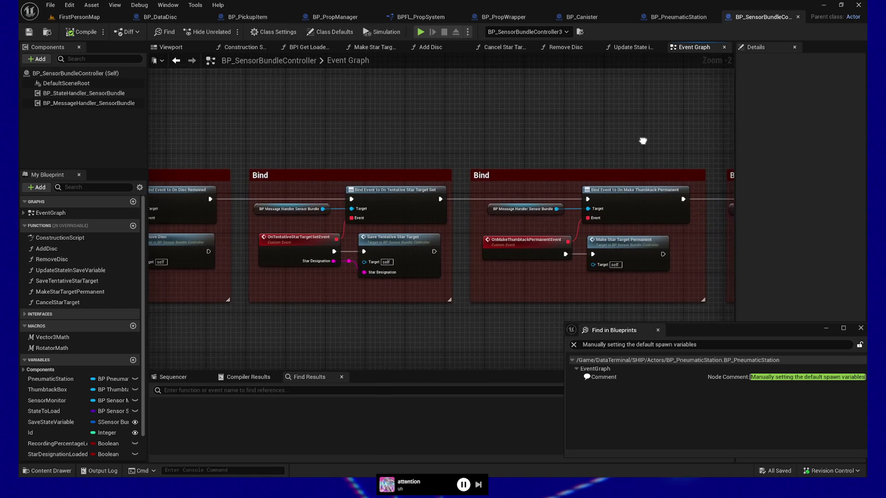
pyautogui.click(340, 260)
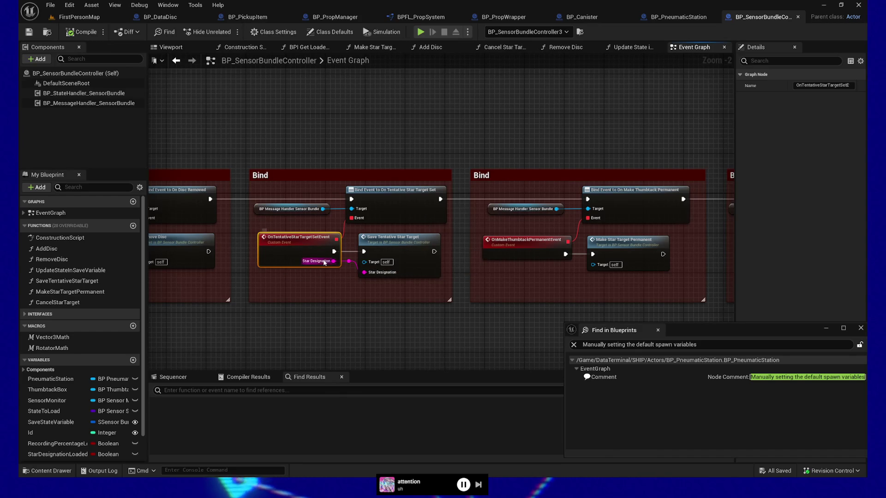
# Bring up the OnTentativeStarTargetSetEvent node's actions and dismiss them without choosing anything.
pyautogui.scroll(1, 325, 259)
pyautogui.rightClick(289, 239)
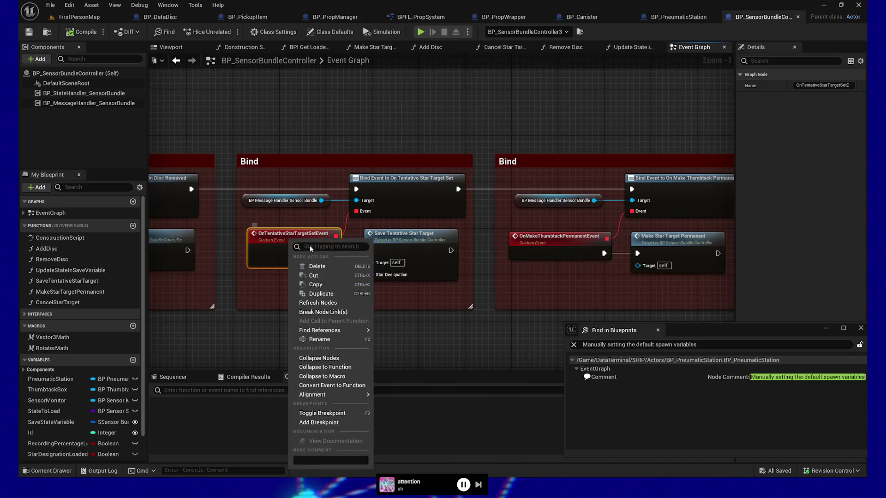
pyautogui.moveTo(338, 332)
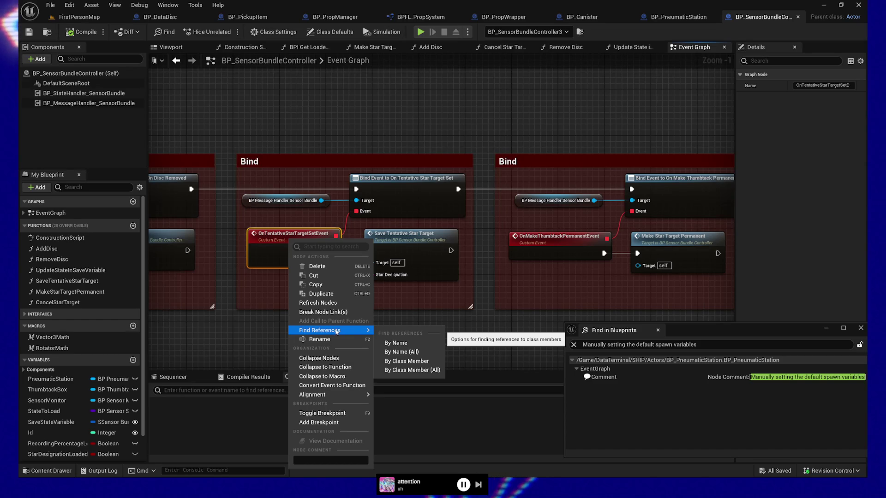
pyautogui.click(369, 295)
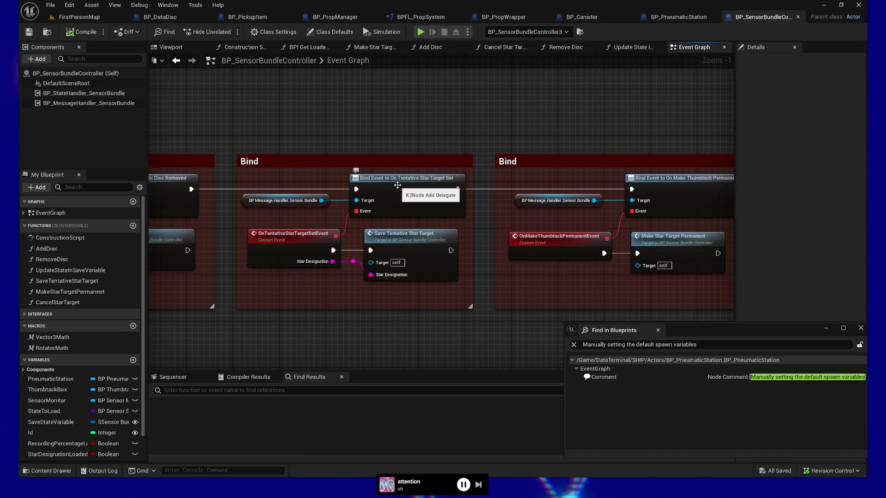
# Briefly show the Content Drawer, then bring up the BP_MessageHandler_SensorBundle component's actions.
pyautogui.click(54, 470)
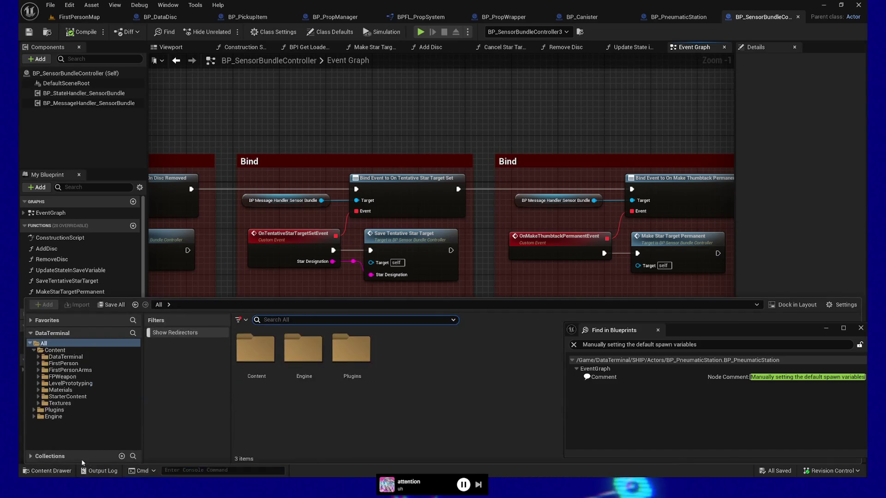
pyautogui.click(499, 123)
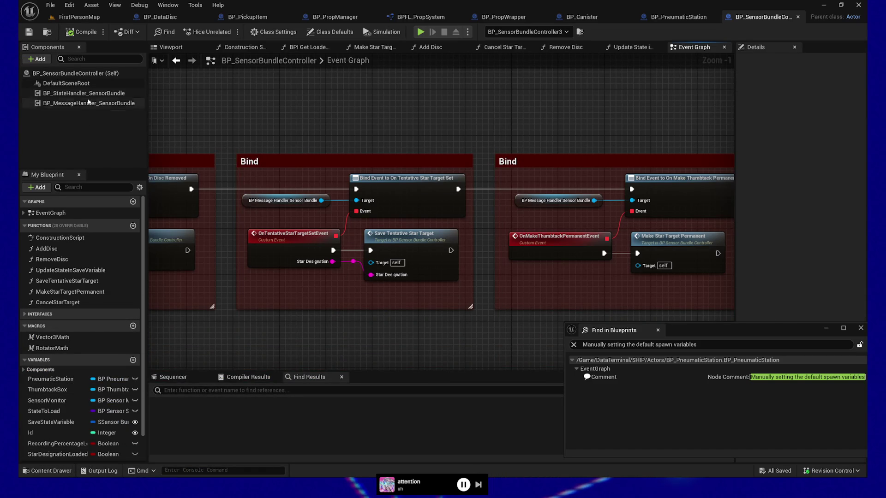
pyautogui.click(67, 104)
pyautogui.rightClick(67, 105)
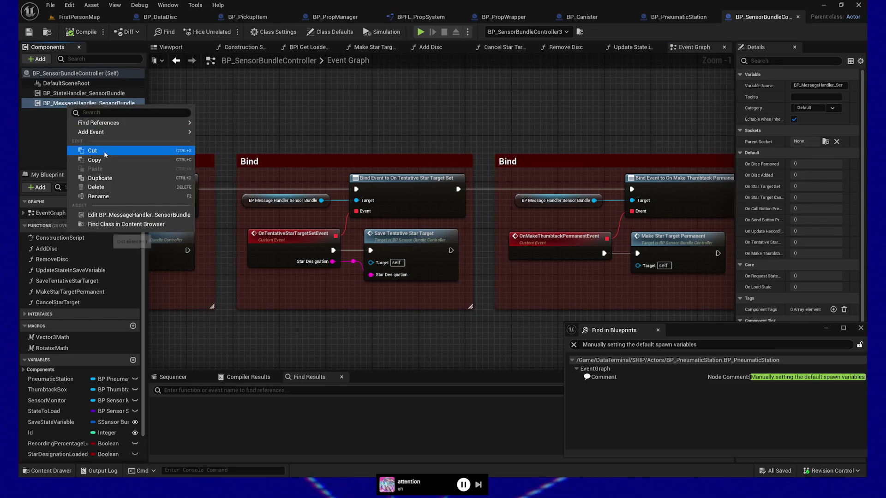
# Open the BP_MessageHandler_SensorBundle blueprint for editing and center its BeginPlay nodes.
pyautogui.moveTo(115, 132)
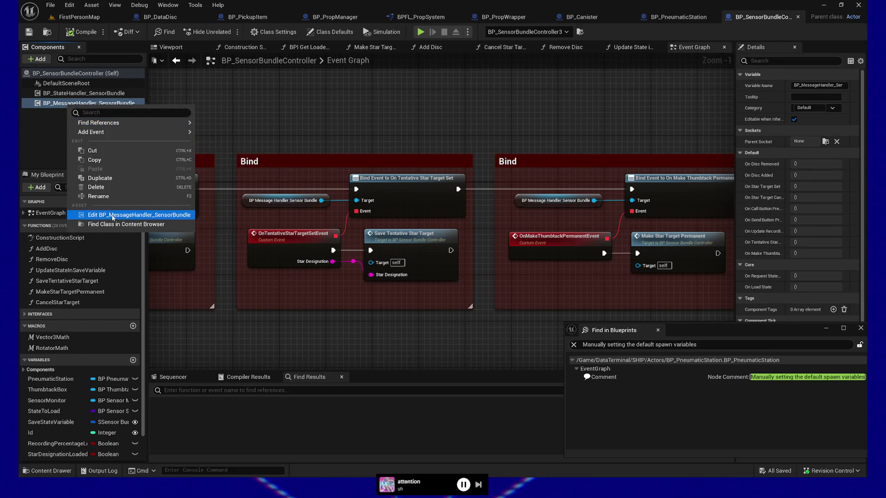
pyautogui.click(134, 215)
pyautogui.scroll(-3, 501, 124)
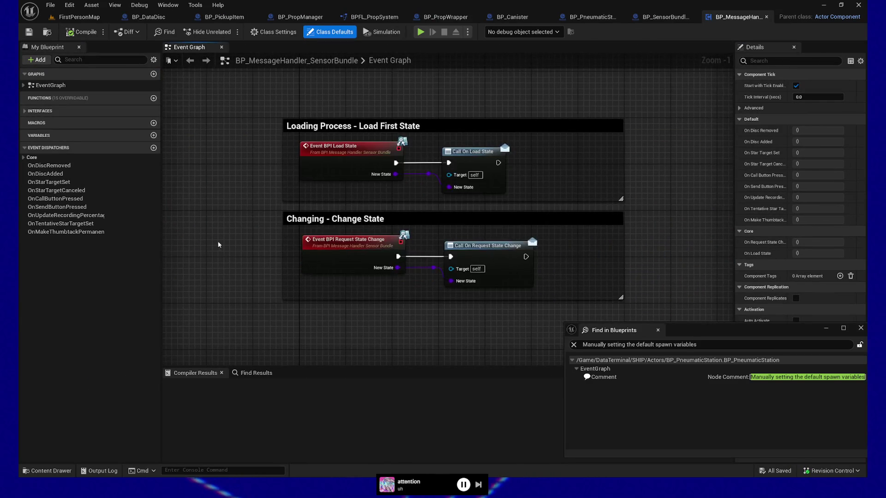
pyautogui.moveTo(240, 272)
pyautogui.mouseDown()
pyautogui.moveTo(263, 194)
pyautogui.moveTo(257, 206)
pyautogui.moveTo(281, 189)
pyautogui.mouseUp()
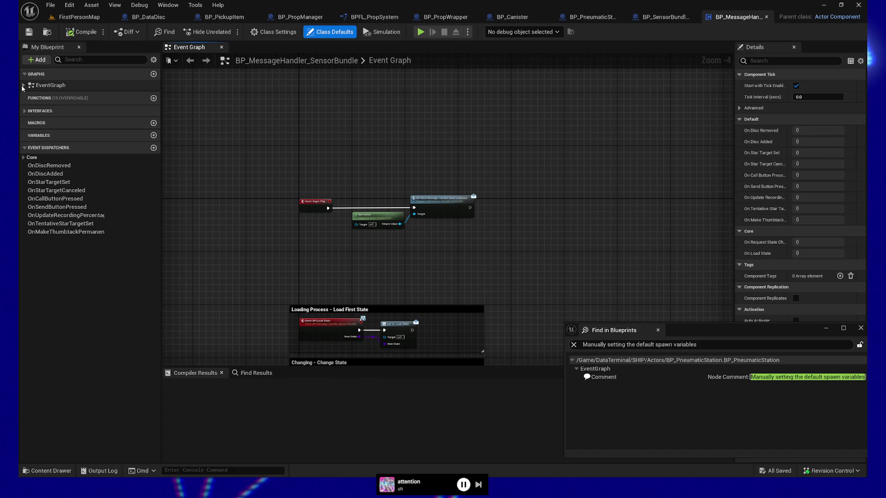
# Move to the Star Target / Thumbtack group and select the Event BPI Tentative Star Target Set node.
pyautogui.moveTo(224, 235)
pyautogui.mouseDown()
pyautogui.moveTo(292, 224)
pyautogui.moveTo(273, 199)
pyautogui.moveTo(267, 137)
pyautogui.mouseUp()
pyautogui.scroll(1, 275, 170)
pyautogui.moveTo(271, 212); pyautogui.dragTo(267, 130)
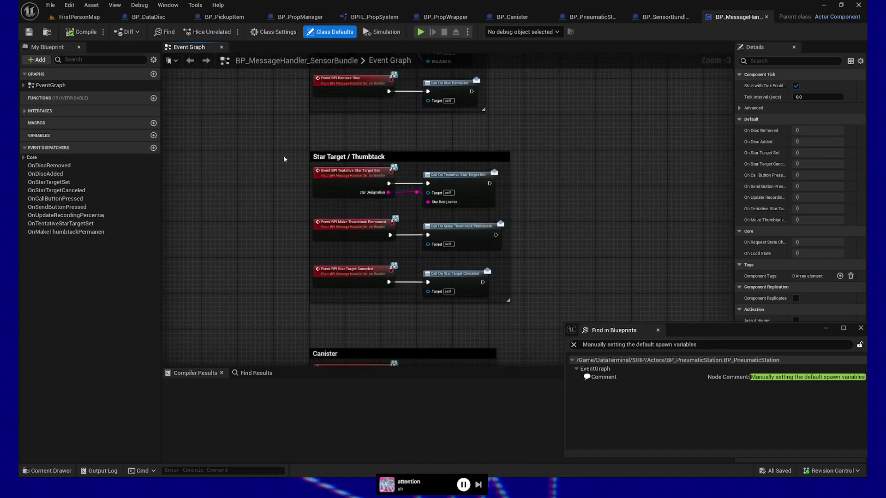
pyautogui.scroll(2, 256, 173)
pyautogui.moveTo(256, 172); pyautogui.dragTo(231, 216)
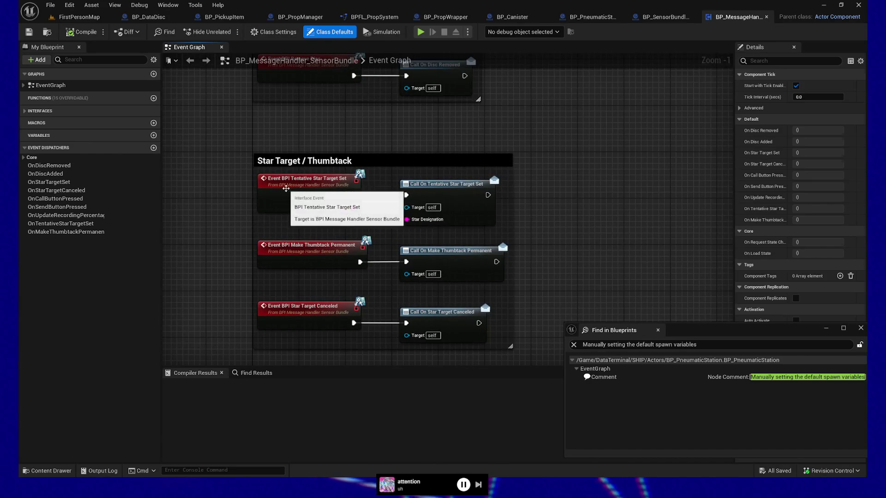
pyautogui.click(325, 203)
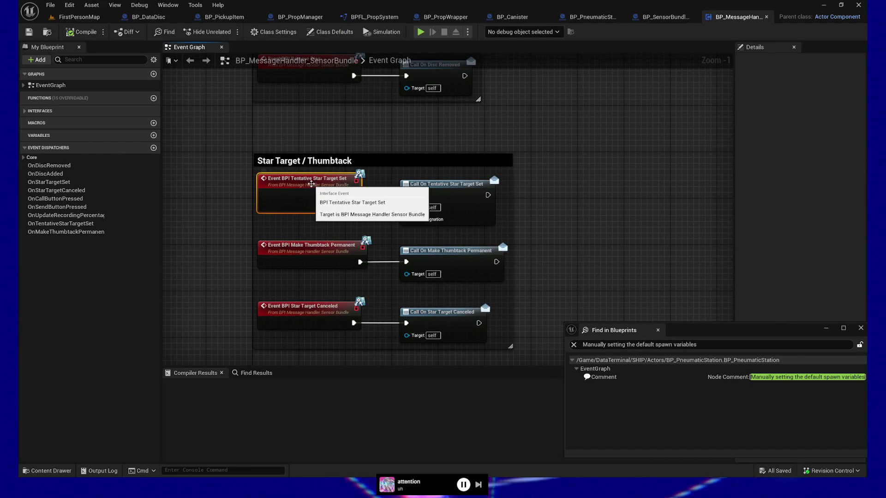
# Open the event's definition in the BPI_MessageHandler_SensorBundle interface, shown in a floating window.
pyautogui.doubleClick(321, 193)
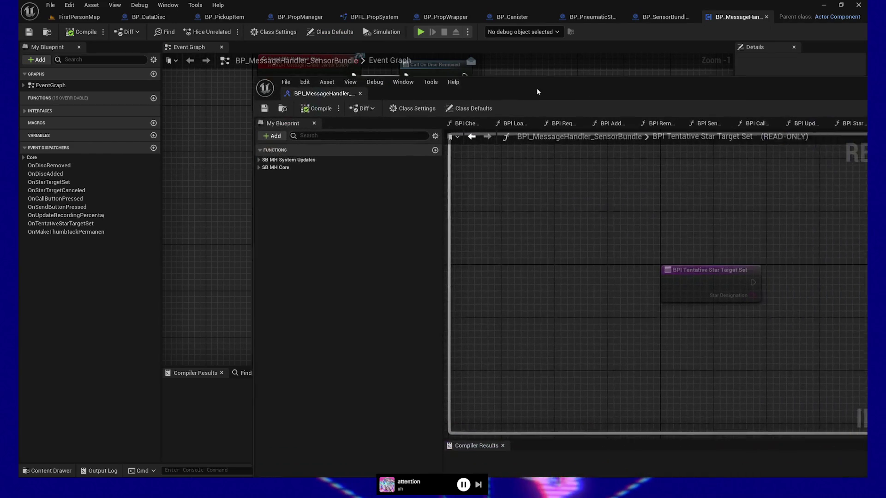
pyautogui.moveTo(340, 42)
pyautogui.mouseDown()
pyautogui.moveTo(361, 67)
pyautogui.moveTo(246, 79)
pyautogui.mouseUp()
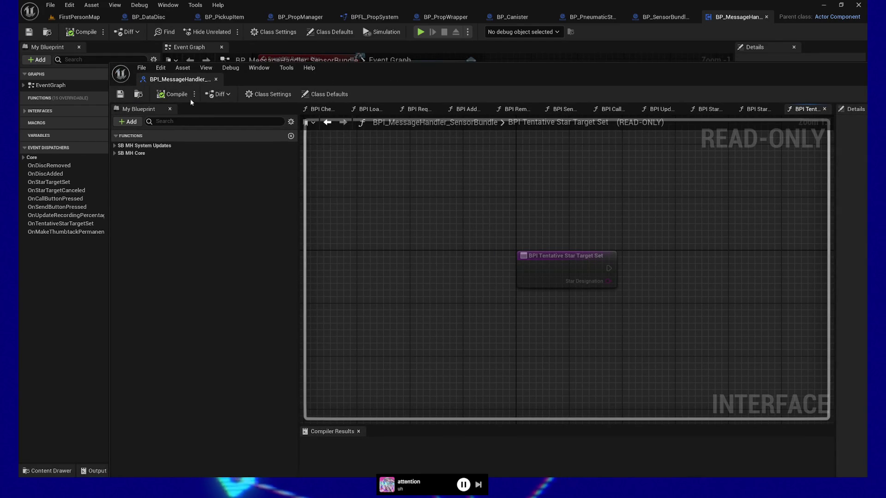
pyautogui.moveTo(108, 64)
pyautogui.mouseDown()
pyautogui.moveTo(326, 174)
pyautogui.moveTo(356, 168)
pyautogui.moveTo(250, 124)
pyautogui.mouseUp()
pyautogui.moveTo(516, 138)
pyautogui.mouseDown()
pyautogui.moveTo(403, 89)
pyautogui.moveTo(481, 112)
pyautogui.mouseUp()
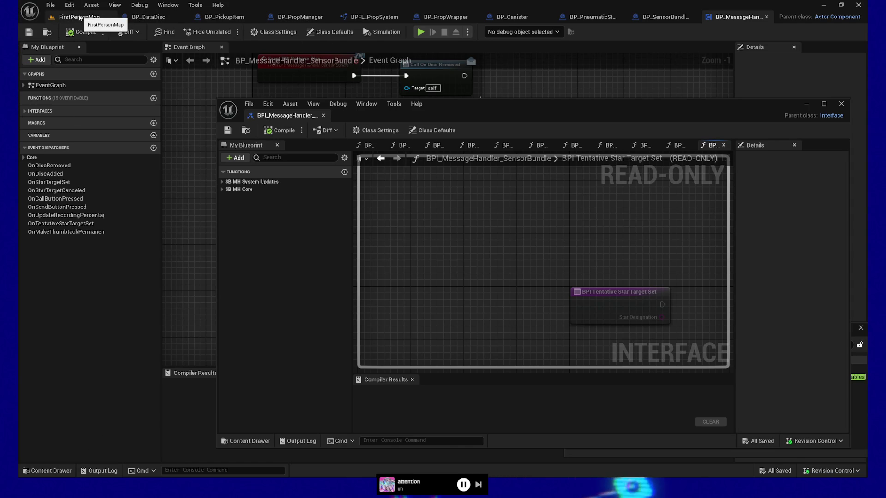
# Dock the interface editor into the main tab bar and return to the message handler's Event Graph.
pyautogui.moveTo(633, 109); pyautogui.dragTo(626, 403)
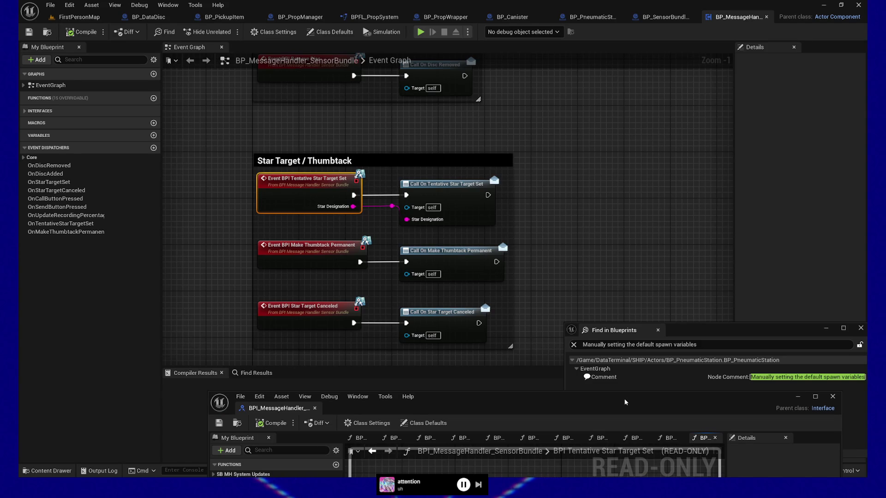
pyautogui.moveTo(634, 410)
pyautogui.mouseDown()
pyautogui.moveTo(566, 101)
pyautogui.moveTo(640, 117)
pyautogui.mouseUp()
pyautogui.moveTo(275, 126); pyautogui.dragTo(748, 16)
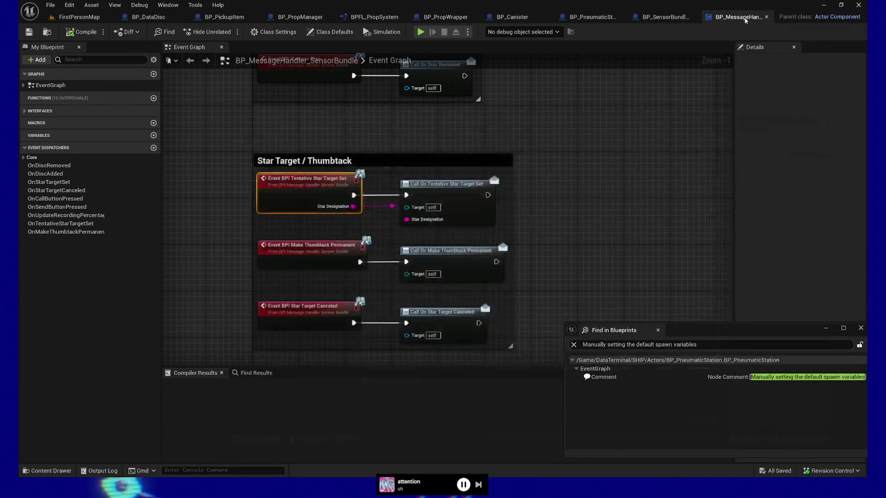
pyautogui.click(630, 19)
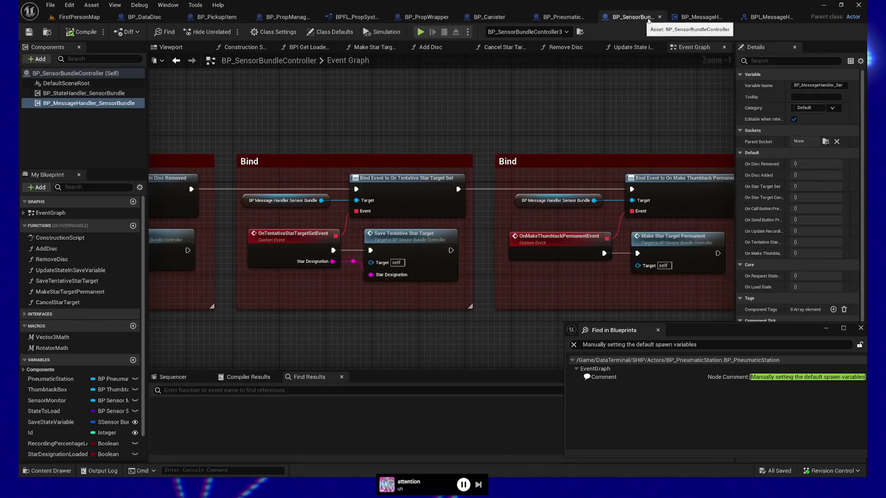
pyautogui.click(678, 17)
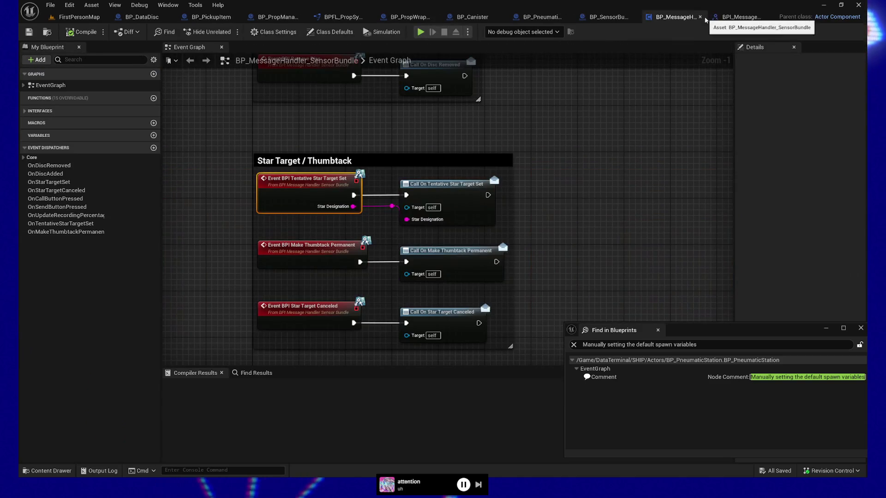
# Find references to BPI Tentative Star Target Set by name and open the BP_Star_OnMap result.
pyautogui.rightClick(300, 193)
pyautogui.moveTo(335, 294)
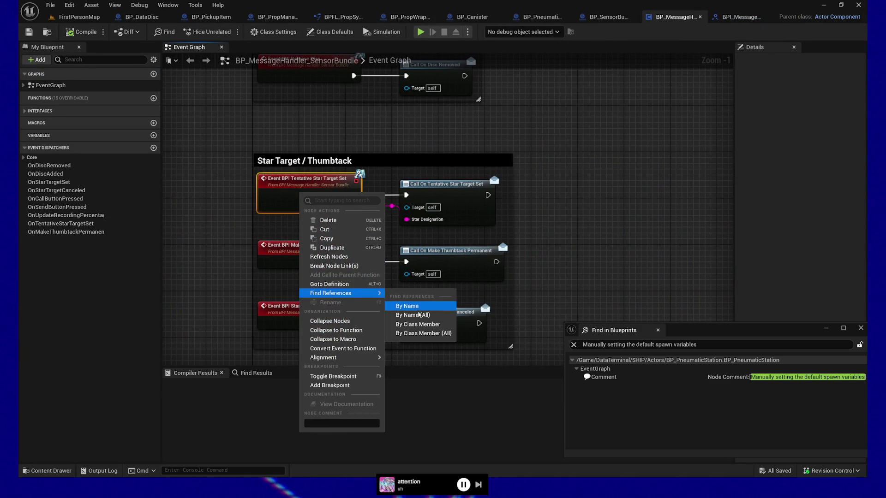
pyautogui.click(413, 315)
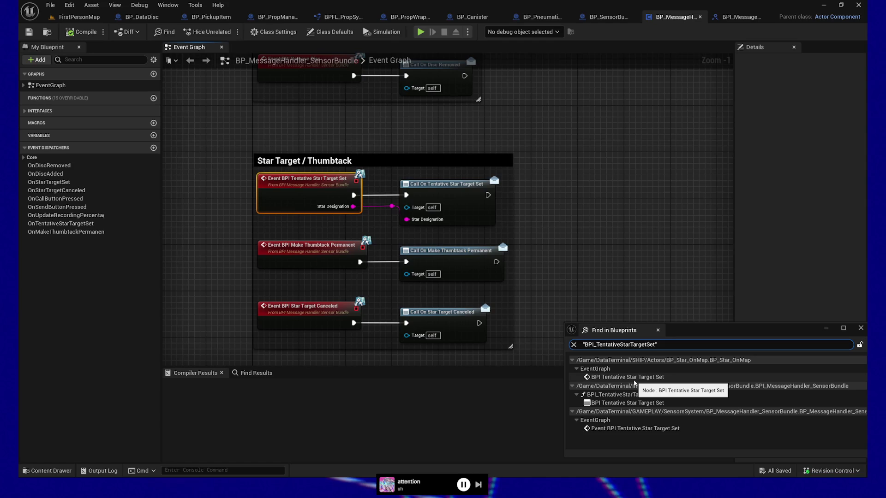
pyautogui.doubleClick(635, 378)
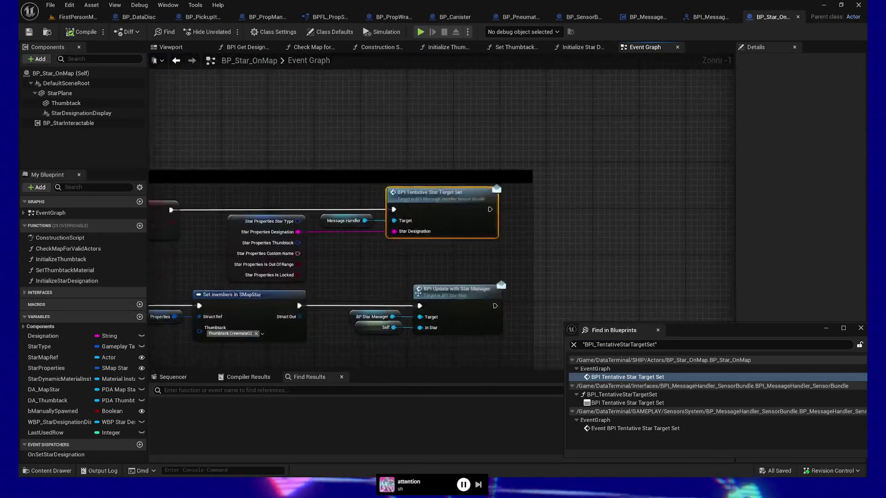
# Inspect the BP_Star_OnMap call and its Star Properties getter, then return to the interface function.
pyautogui.moveTo(305, 184); pyautogui.dragTo(422, 174)
pyautogui.click(365, 254)
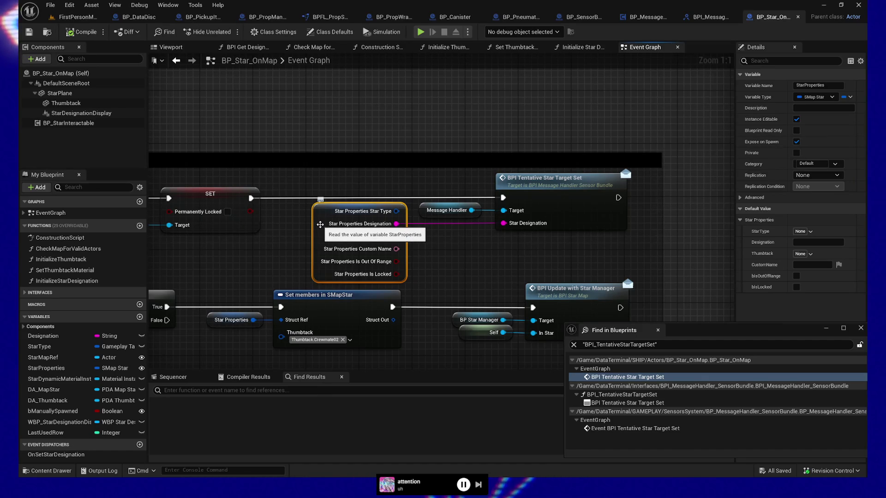
pyautogui.click(583, 209)
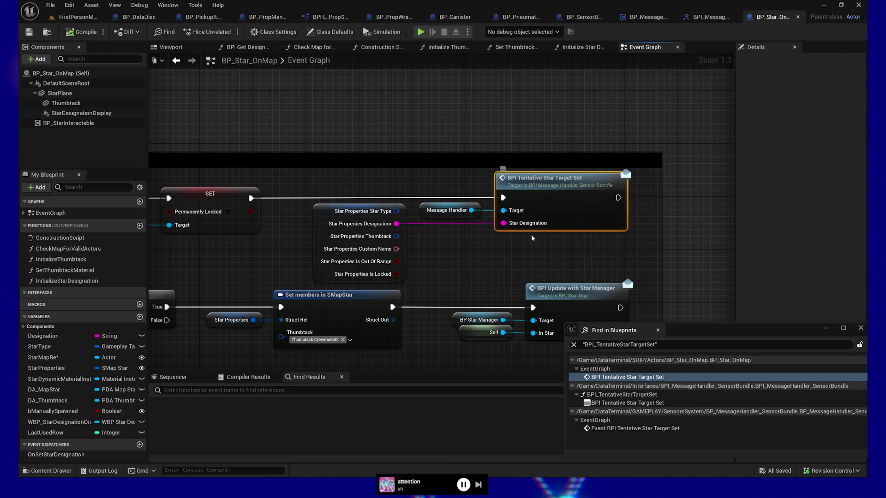
pyautogui.click(708, 17)
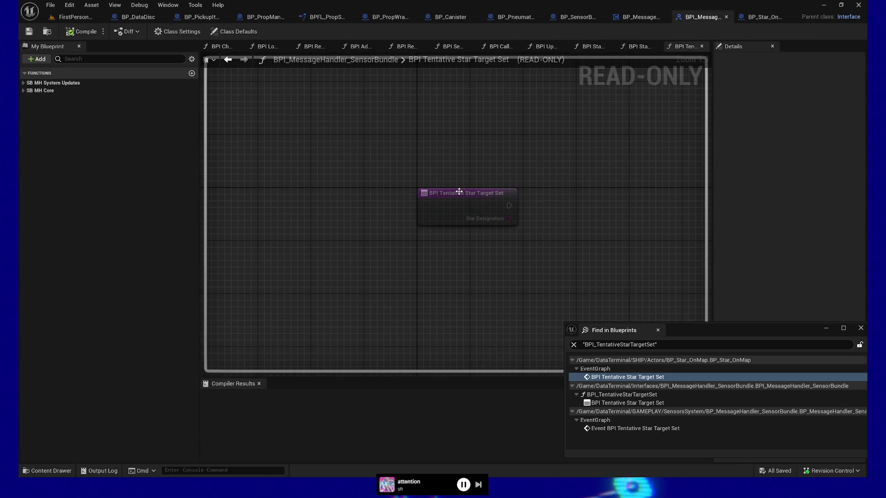
# Change the StarDesignation input to an SMap Star named StarProperties, then compile and save the interface.
pyautogui.click(811, 185)
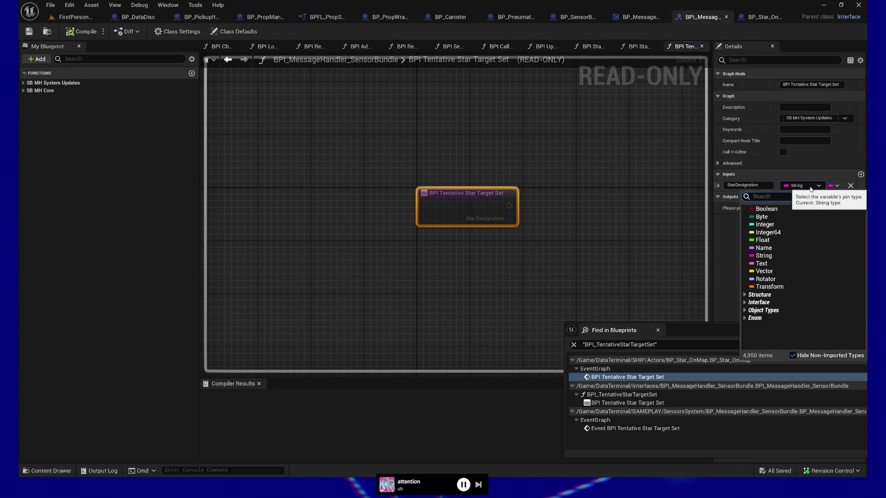
pyautogui.write('SMap')
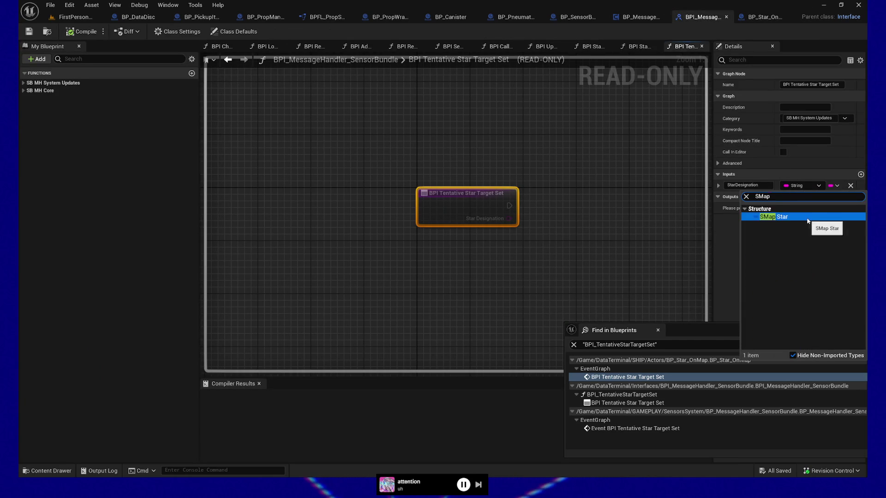
pyautogui.click(766, 216)
pyautogui.click(761, 185)
pyautogui.write('StarProperties')
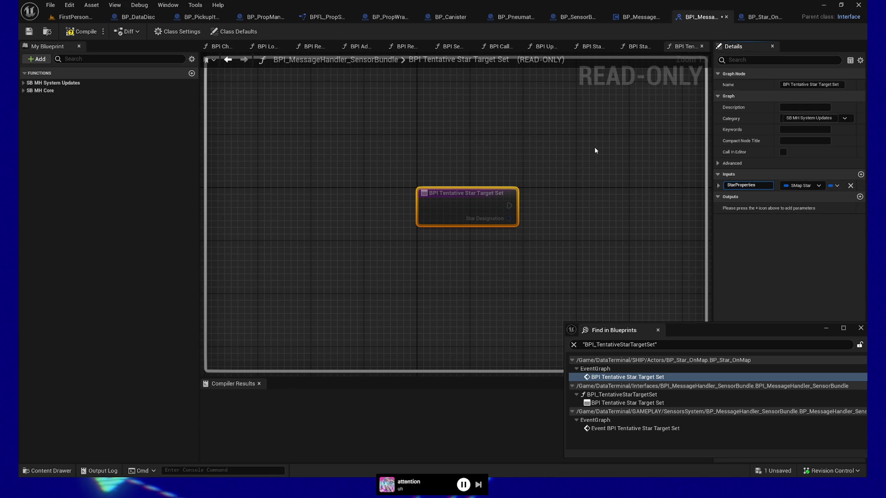
pyautogui.click(554, 143)
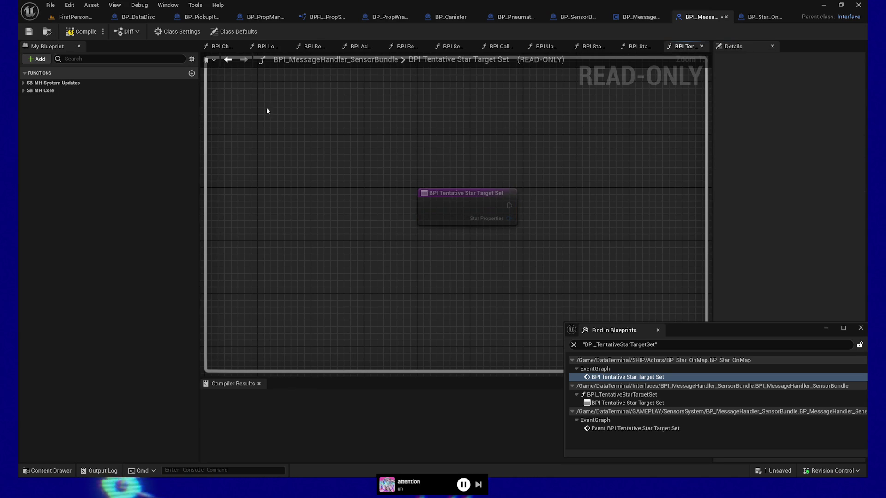
pyautogui.click(85, 33)
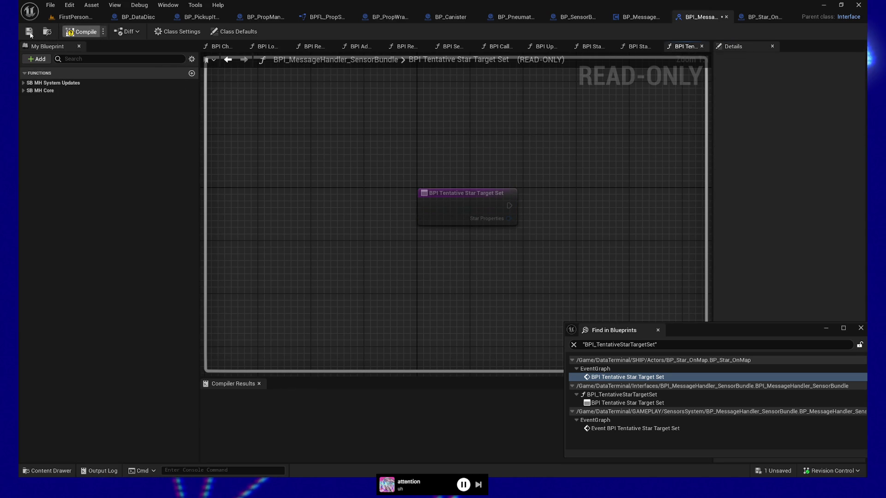
pyautogui.click(28, 32)
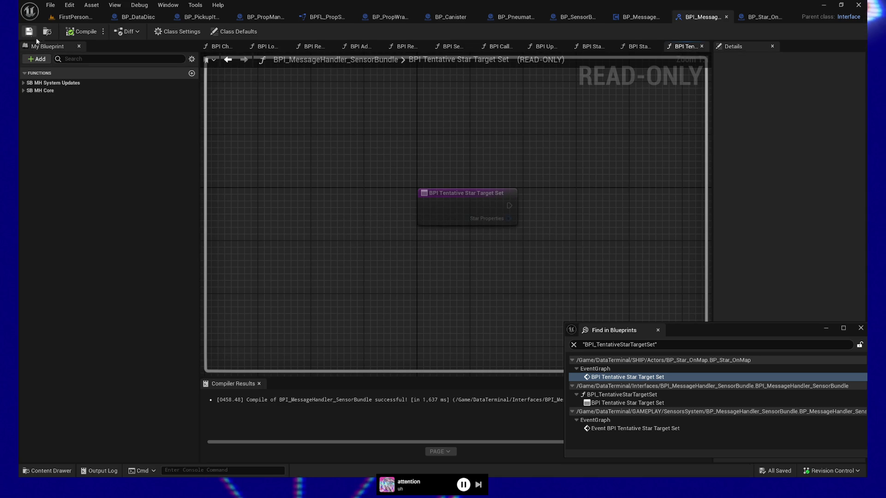
# In BP_Star_OnMap, remove the orphaned Star Designation pin, recombine the split Star Properties pins, and save.
pyautogui.click(766, 17)
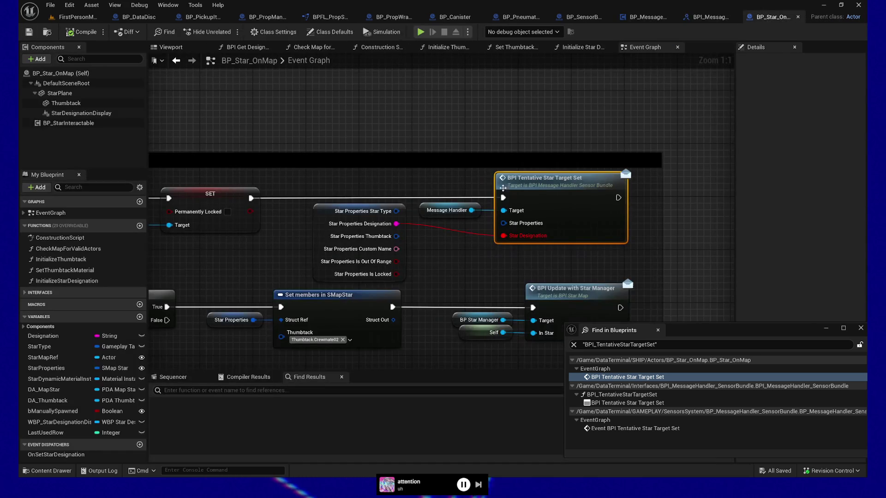
pyautogui.keyDown('alt'); pyautogui.click(459, 230); pyautogui.keyUp('alt')
pyautogui.rightClick(325, 217)
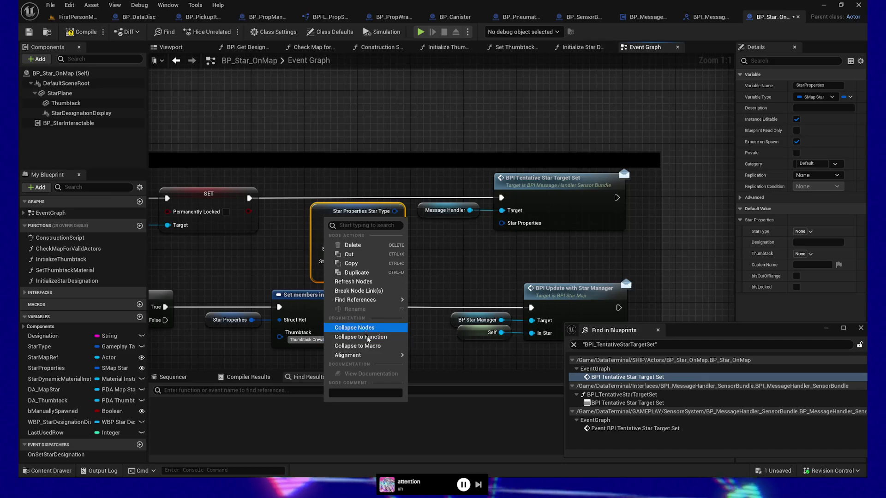
pyautogui.rightClick(395, 211)
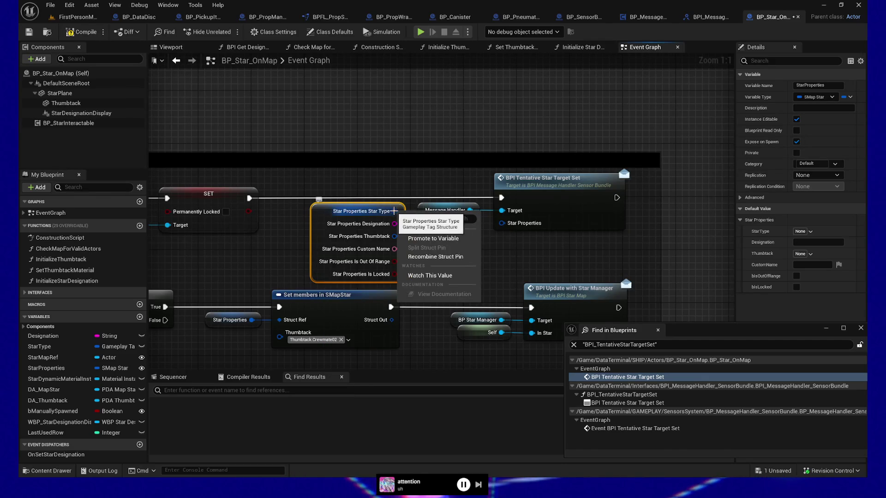
pyautogui.click(433, 256)
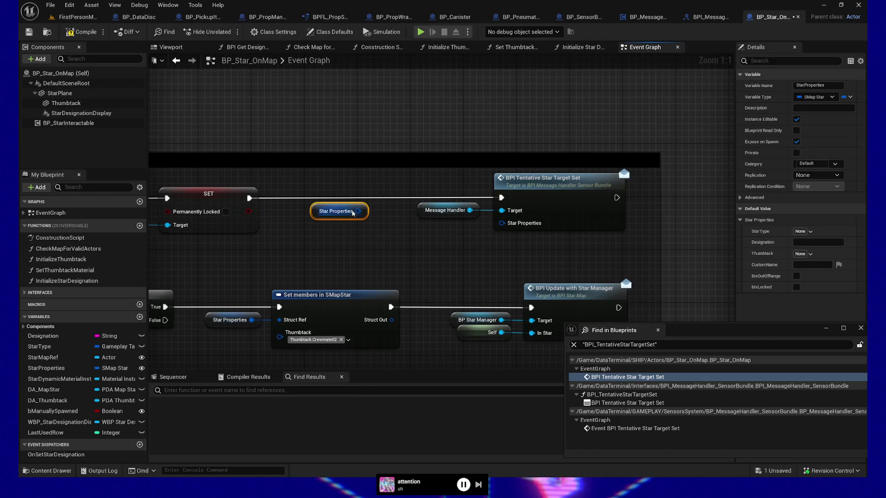
pyautogui.moveTo(331, 213)
pyautogui.mouseDown()
pyautogui.moveTo(439, 246)
pyautogui.moveTo(438, 226)
pyautogui.moveTo(501, 223)
pyautogui.mouseUp()
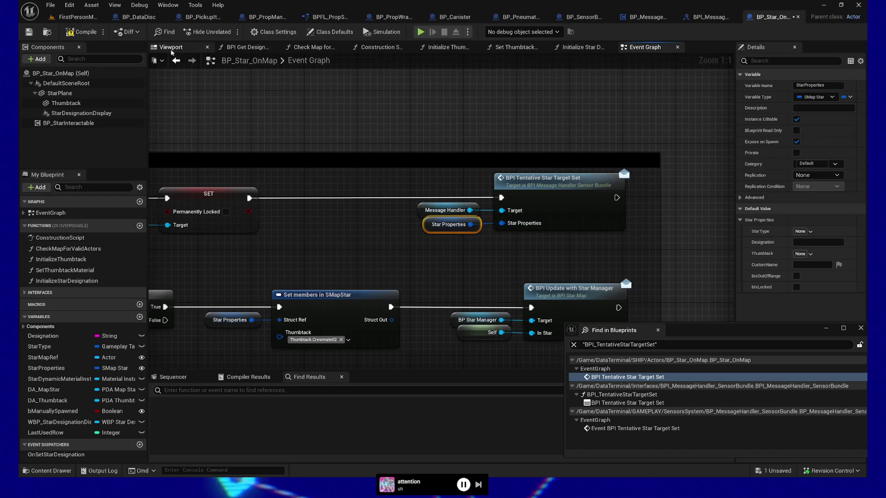
pyautogui.click(29, 32)
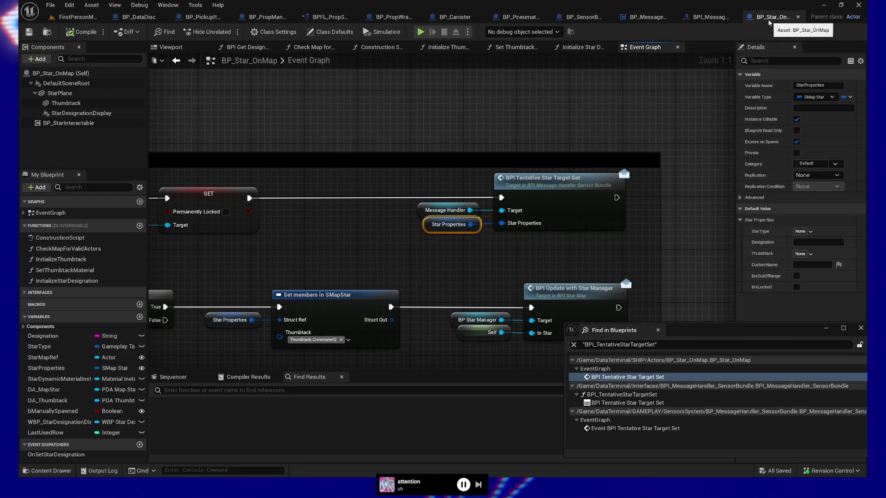
pyautogui.moveTo(471, 224); pyautogui.dragTo(512, 101)
pyautogui.write('member')
pyautogui.click(560, 137)
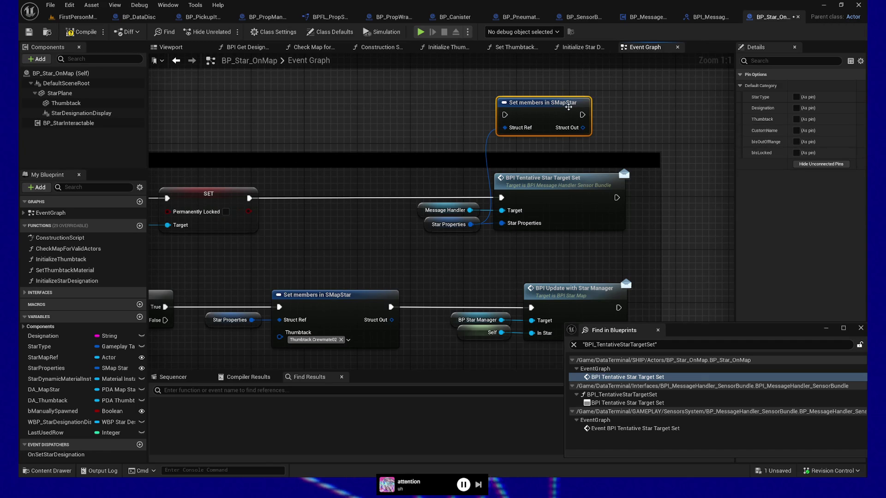
pyautogui.press('Delete')
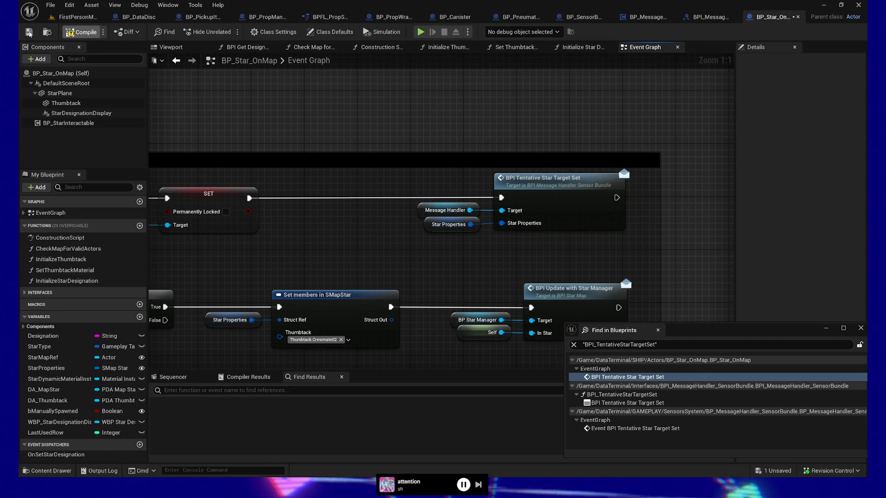
pyautogui.click(29, 32)
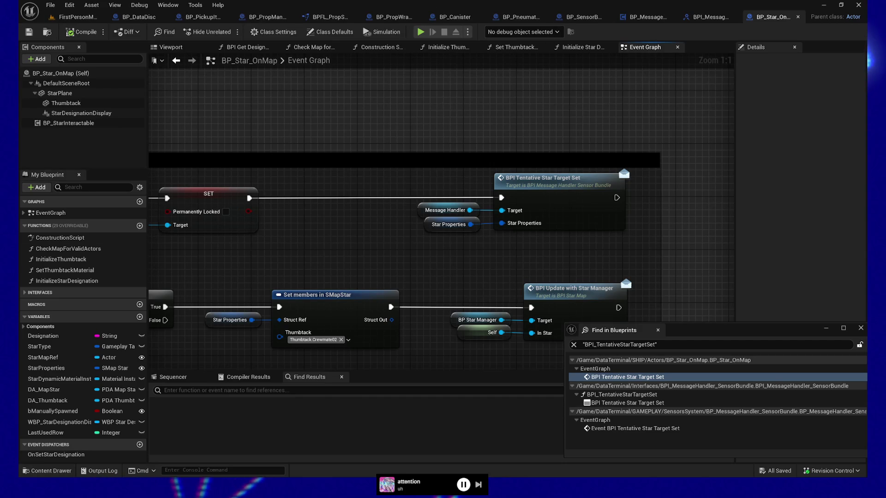
# In BP_MessageHandler_SensorBundle, clear the obsolete Star Designation pin from the Tentative Star Target Set event.
pyautogui.click(705, 19)
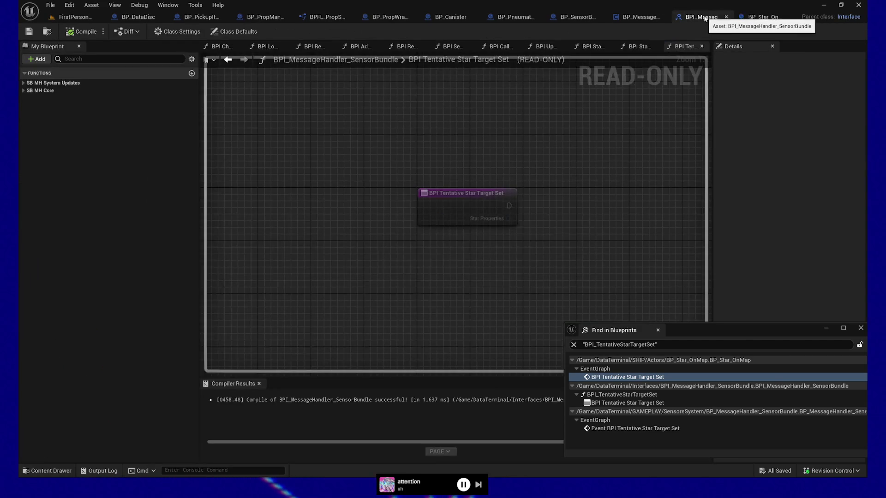
pyautogui.click(776, 15)
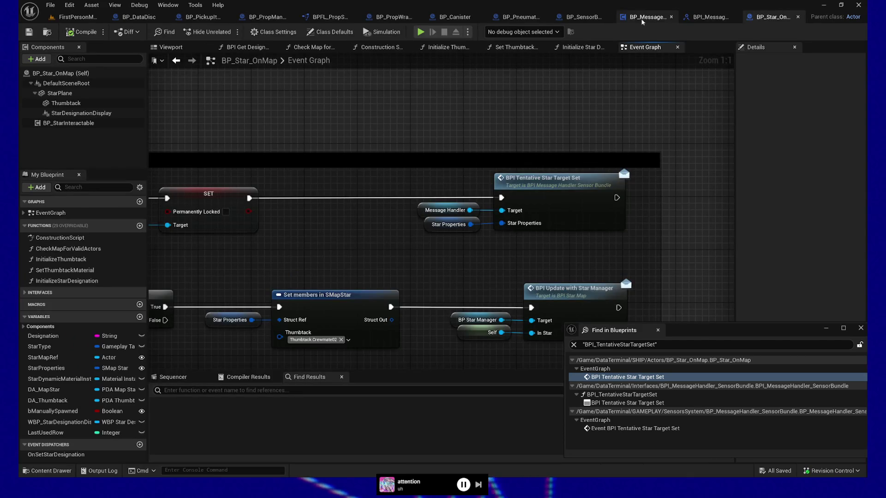
pyautogui.click(648, 16)
pyautogui.click(405, 218)
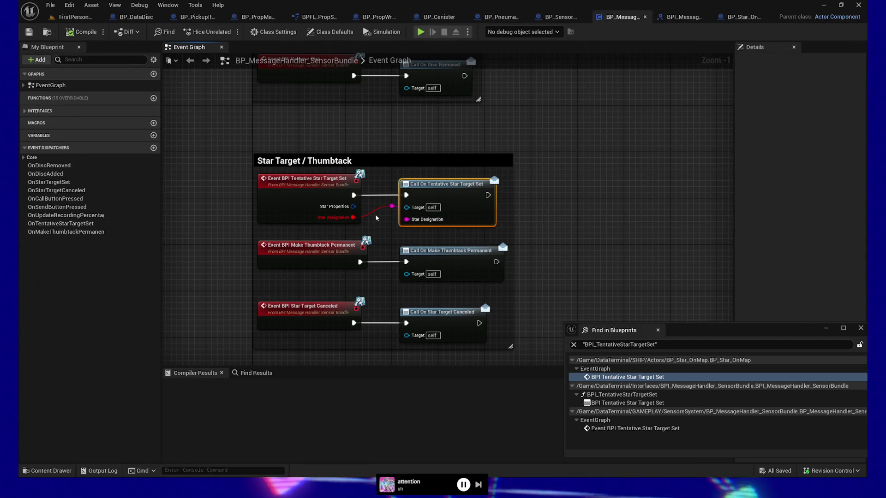
pyautogui.keyDown('alt'); pyautogui.click(392, 207); pyautogui.keyUp('alt')
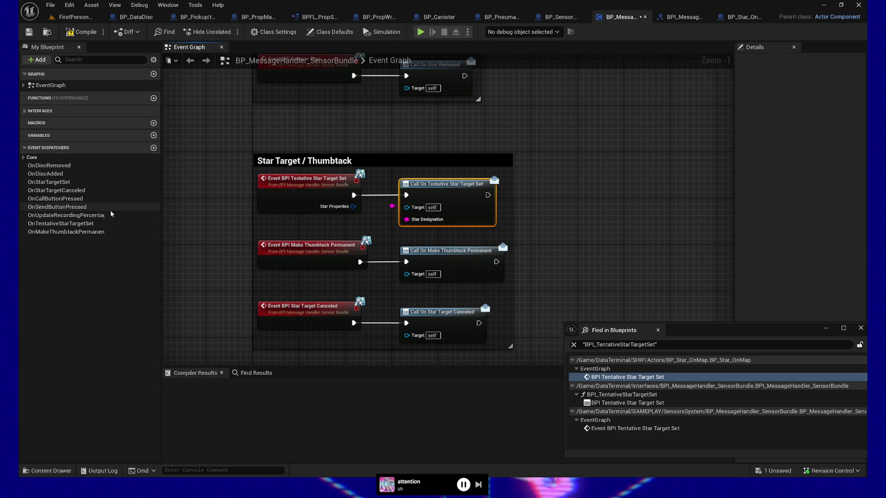
# Copy the BPI_TentativeStarTargetSet signature onto the OnTentativeStarTargetSet dispatcher and wire Star Properties to its call.
pyautogui.click(60, 224)
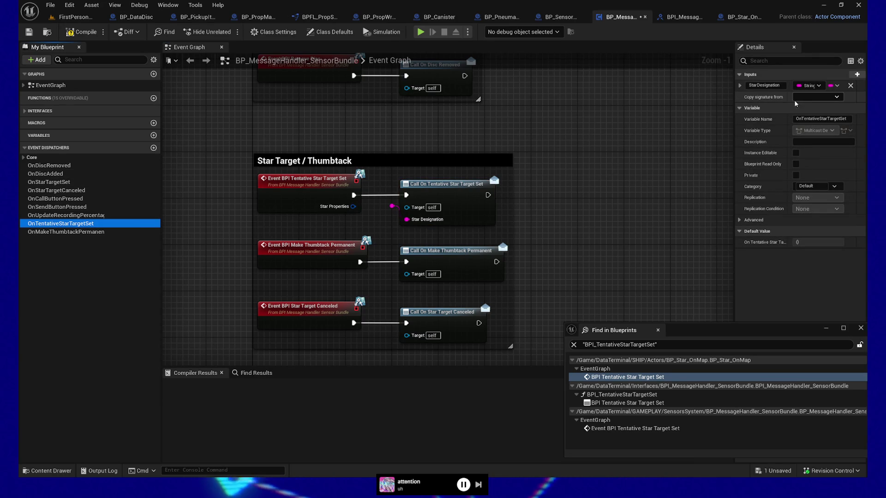
pyautogui.click(823, 98)
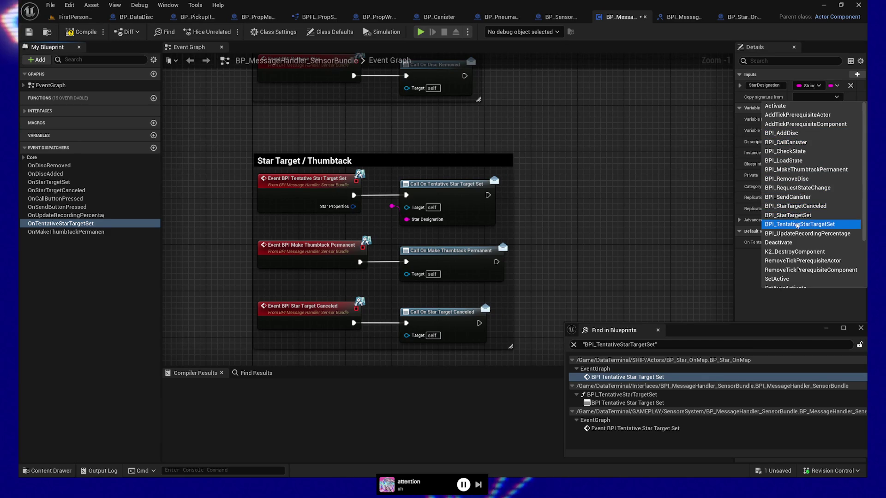
pyautogui.click(797, 225)
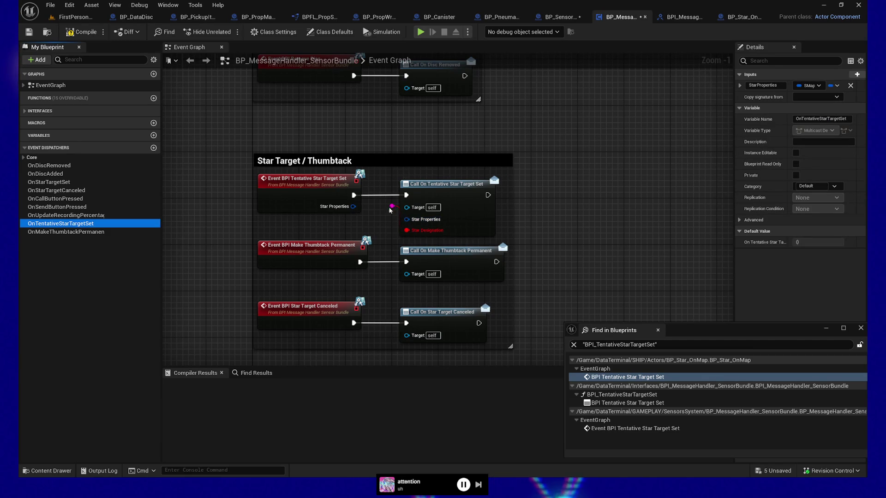
pyautogui.moveTo(353, 206); pyautogui.dragTo(409, 221)
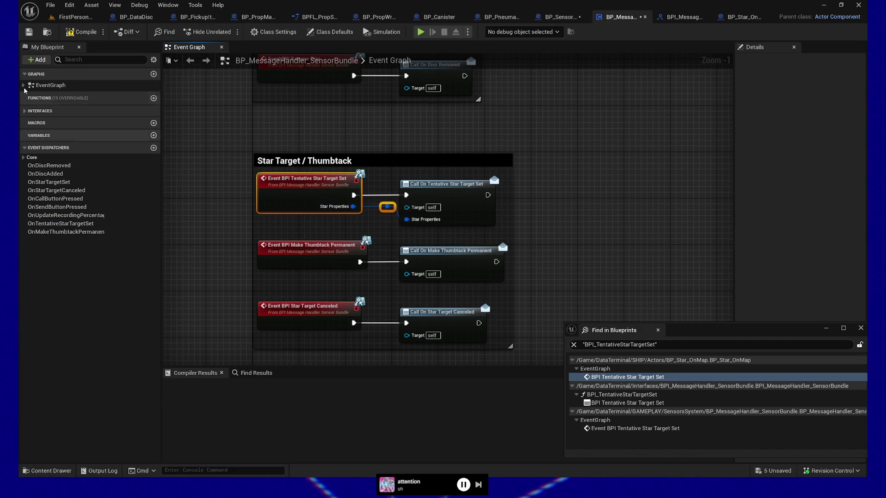
# Compile and save the message handler, then find references to the dispatcher call node.
pyautogui.click(28, 34)
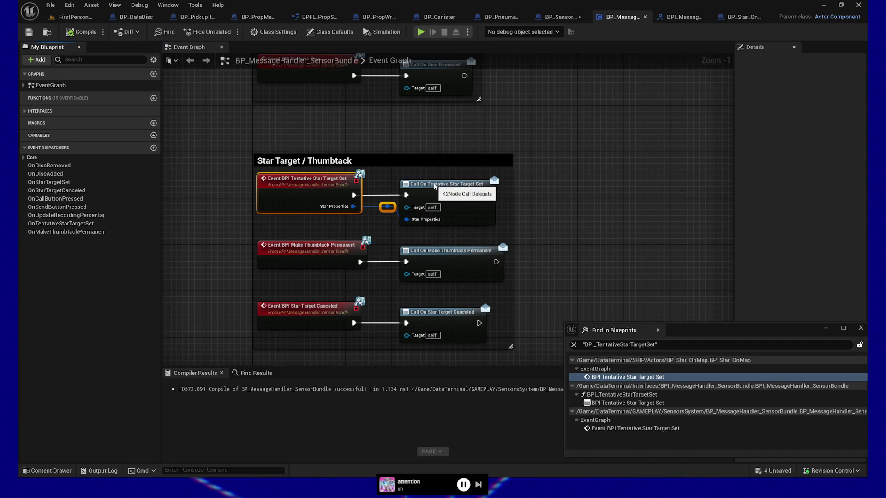
pyautogui.rightClick(434, 184)
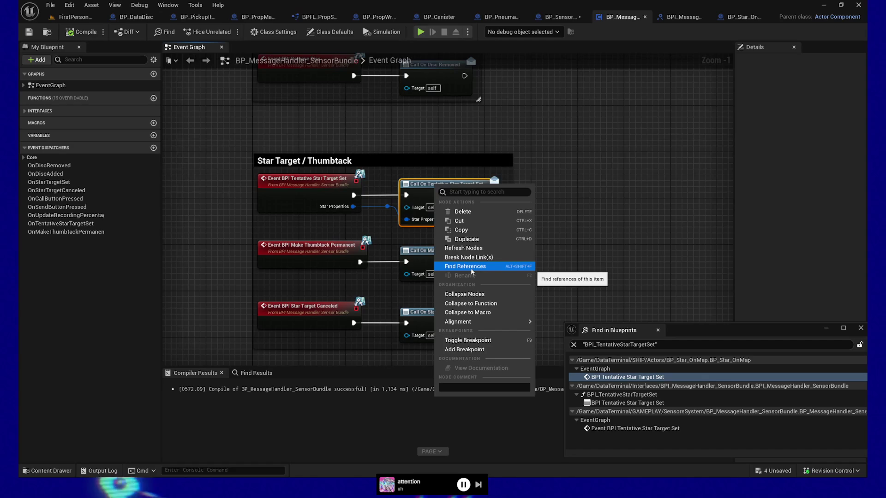
pyautogui.click(495, 268)
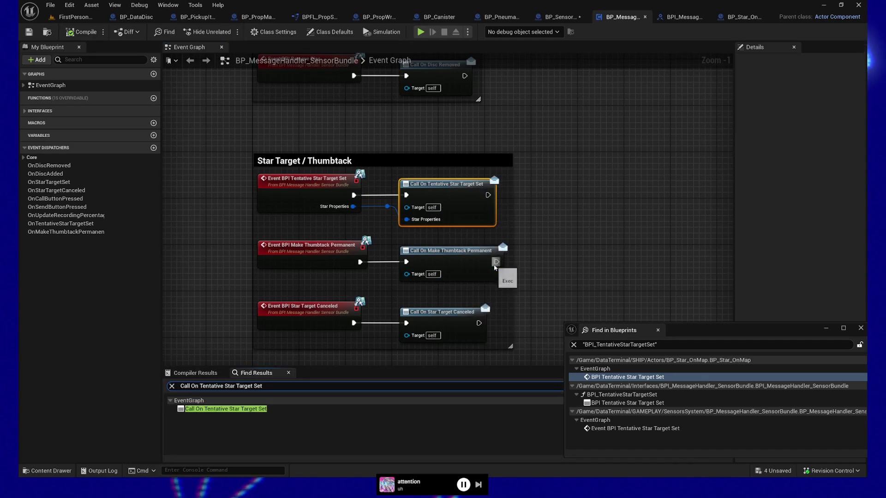
# Search all blueprints for 'On Tentative Star Target Set' and enlarge the results list.
pyautogui.moveTo(273, 386); pyautogui.dragTo(191, 386)
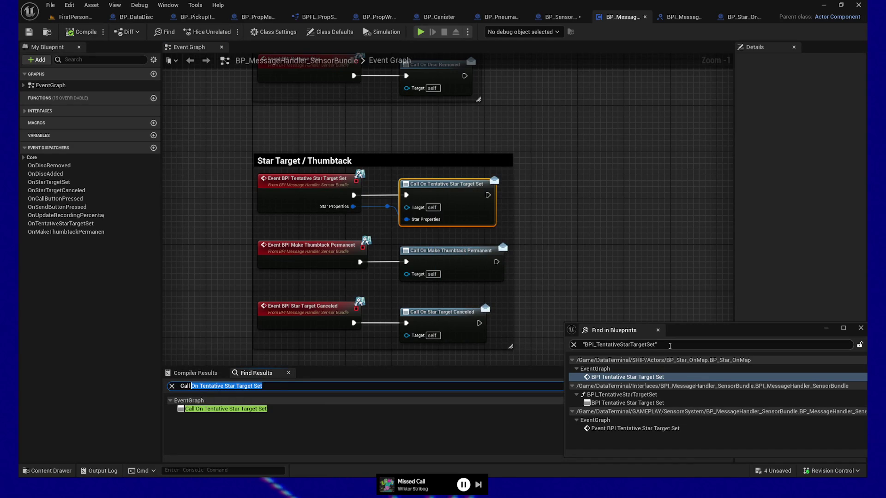
pyautogui.click(670, 345)
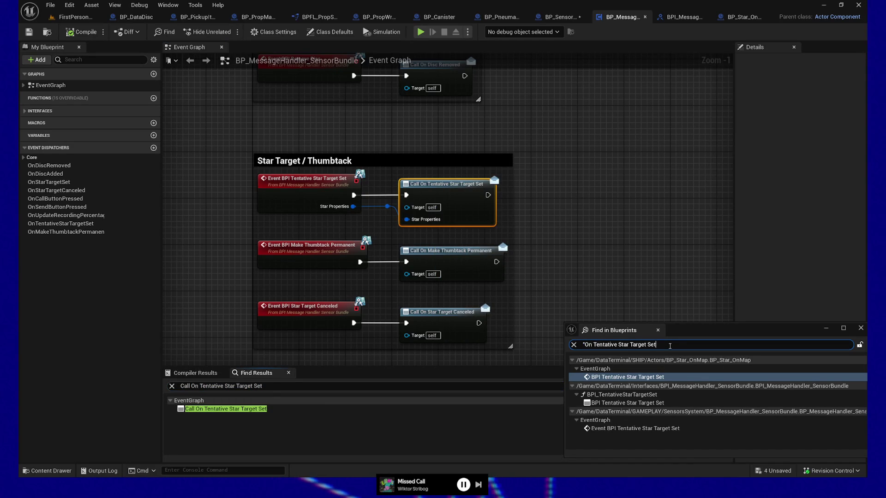
pyautogui.press('Return')
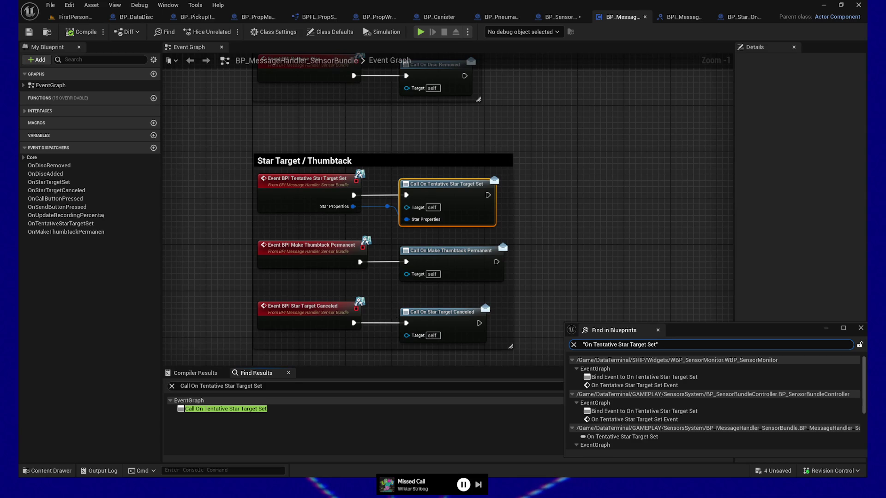
pyautogui.moveTo(691, 323); pyautogui.dragTo(700, 230)
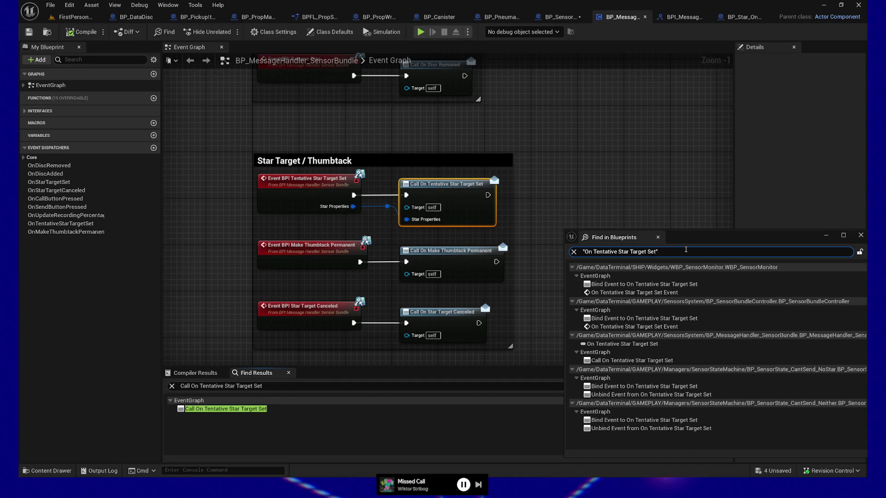
# Narrow the search to Bind 'On Tentative Star Target Set' and pick the WBP_SensorMonitor result.
pyautogui.write('Bind')
pyautogui.press('Return')
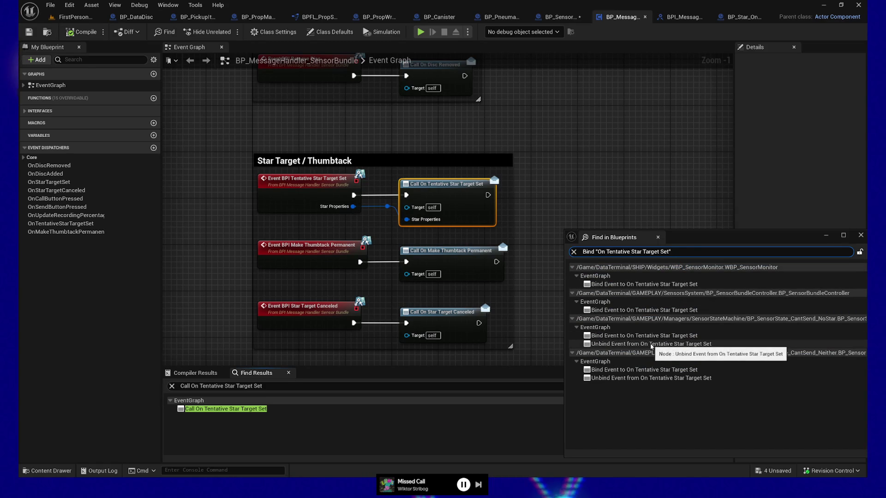
pyautogui.click(631, 285)
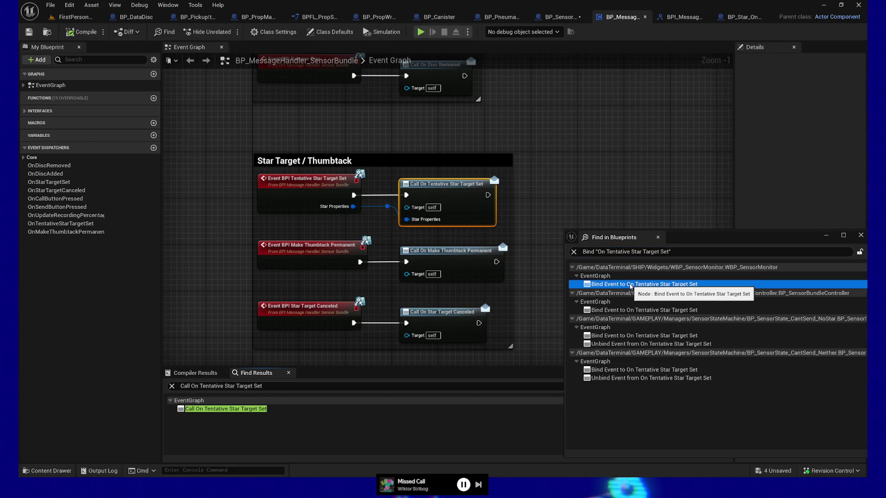
# In WBP_SensorMonitor's bind node, replace the Star Designation link with Star Properties into Set Star Target.
pyautogui.doubleClick(631, 285)
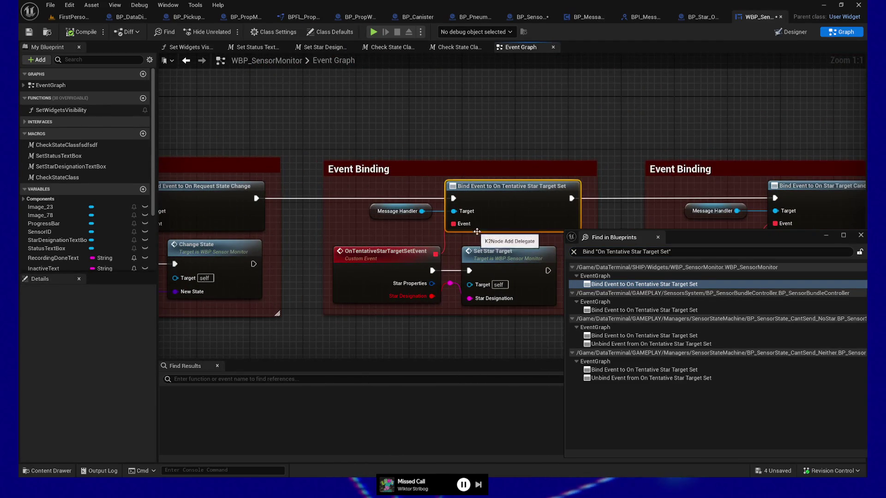
pyautogui.click(459, 287)
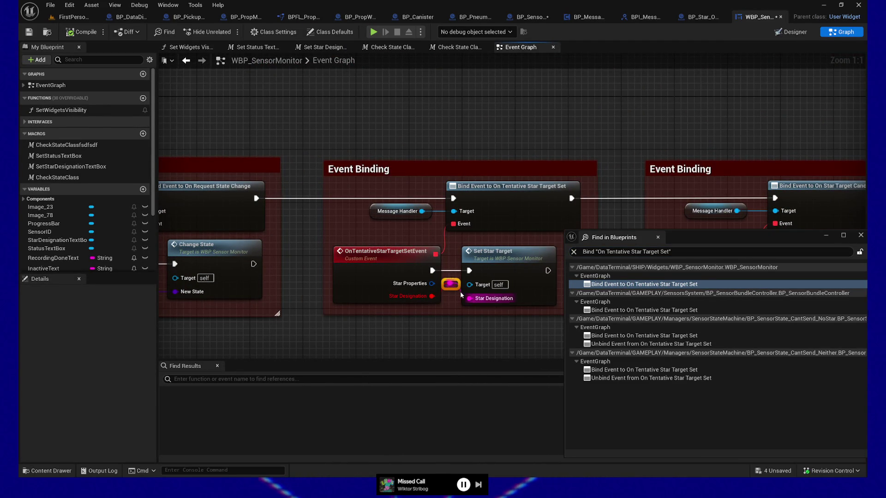
pyautogui.keyDown('alt'); pyautogui.click(432, 296); pyautogui.keyUp('alt')
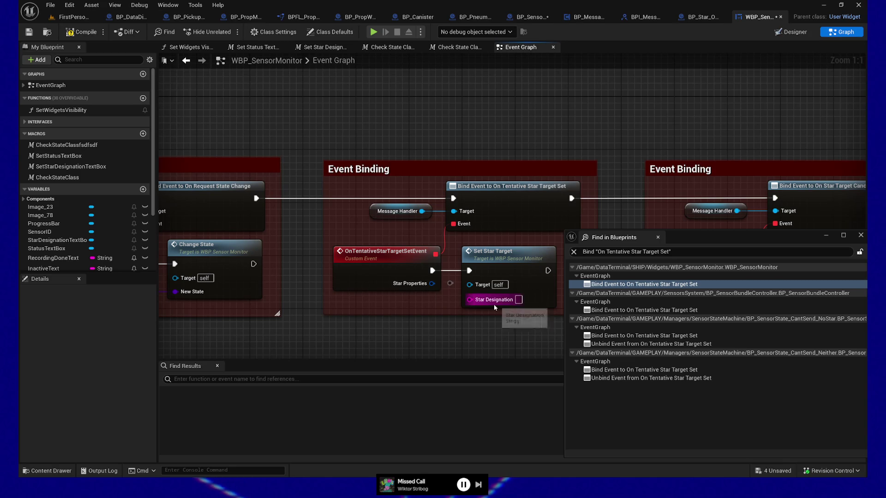
pyautogui.moveTo(432, 283); pyautogui.dragTo(452, 284)
pyautogui.click(510, 286)
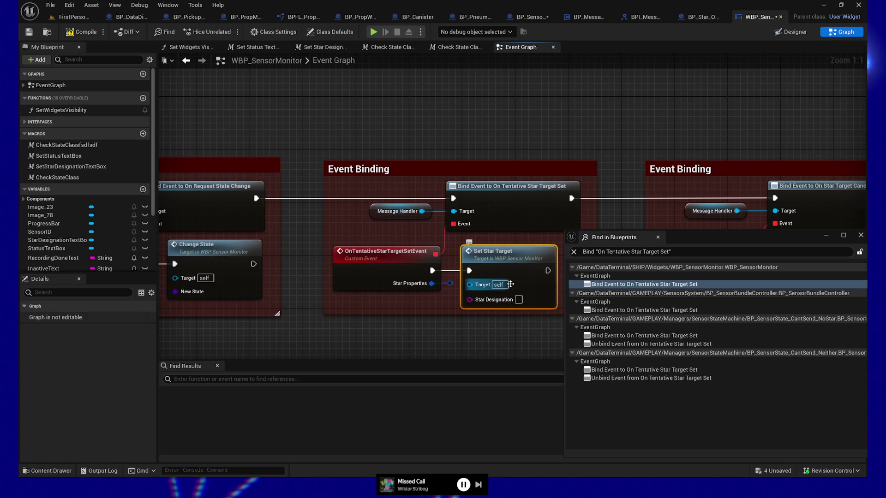
# Select the SetStarTarget custom event and redock the Details panel.
pyautogui.scroll(-5, 415, 194)
pyautogui.moveTo(421, 190); pyautogui.dragTo(396, 182)
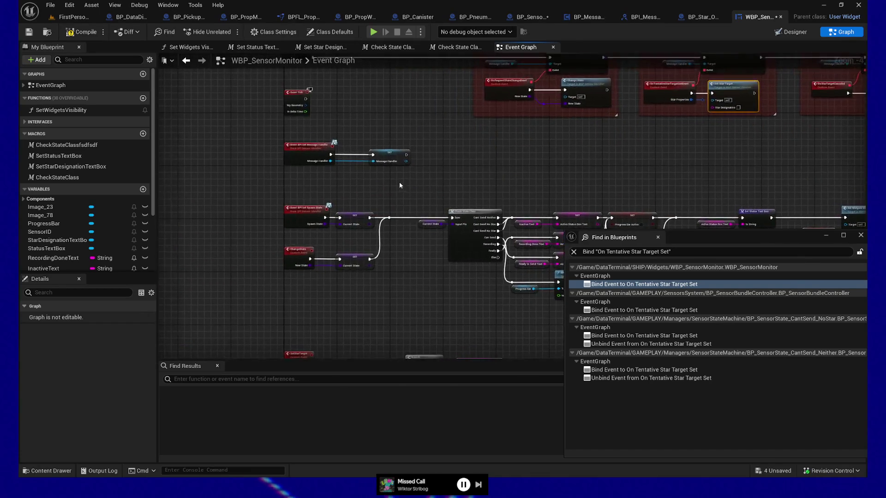
pyautogui.scroll(3, 398, 183)
pyautogui.moveTo(392, 347); pyautogui.dragTo(341, 193)
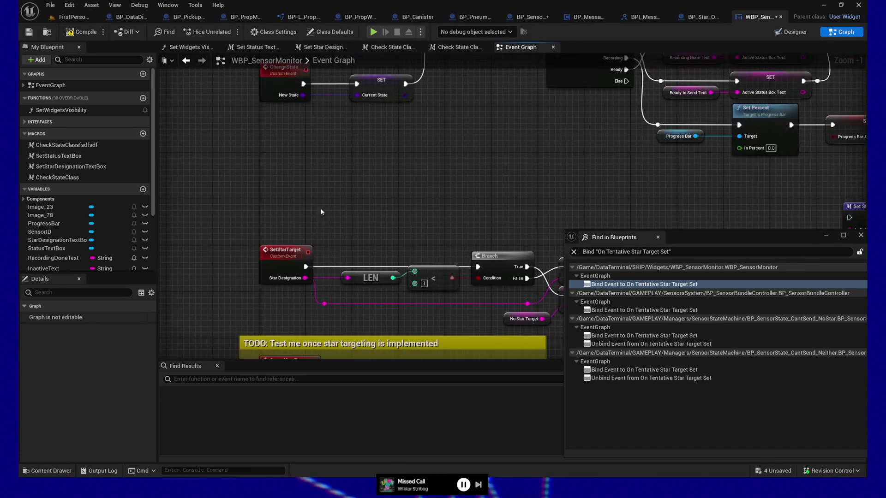
pyautogui.click(277, 258)
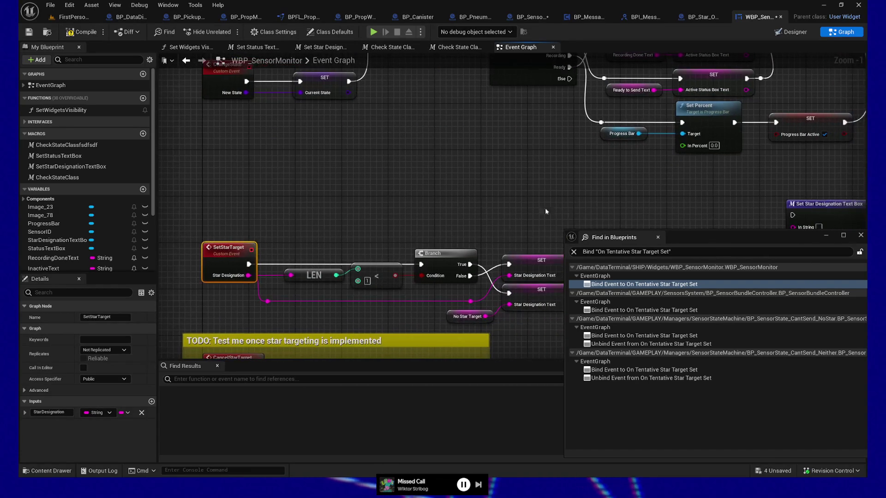
pyautogui.moveTo(729, 237)
pyautogui.mouseDown()
pyautogui.moveTo(586, 427)
pyautogui.moveTo(647, 411)
pyautogui.moveTo(683, 252)
pyautogui.moveTo(671, 224)
pyautogui.moveTo(708, 226)
pyautogui.mouseUp()
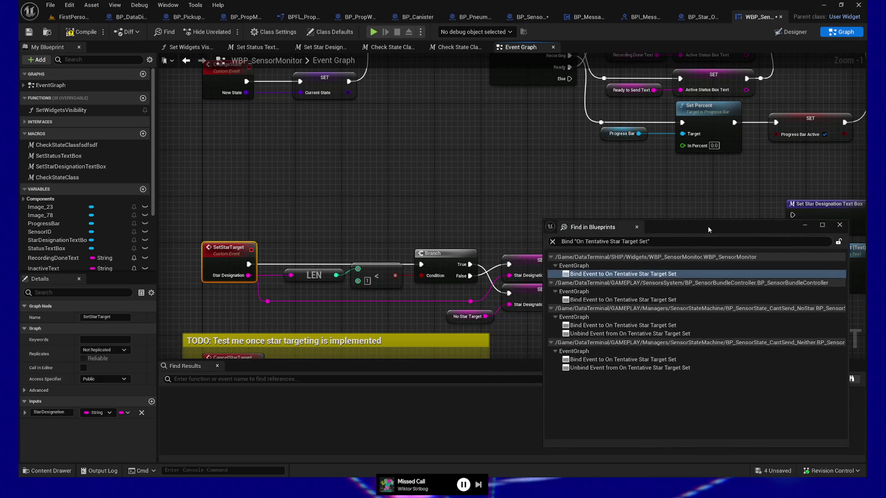
pyautogui.moveTo(40, 279)
pyautogui.mouseDown()
pyautogui.moveTo(822, 106)
pyautogui.moveTo(860, 89)
pyautogui.moveTo(865, 96)
pyautogui.mouseUp()
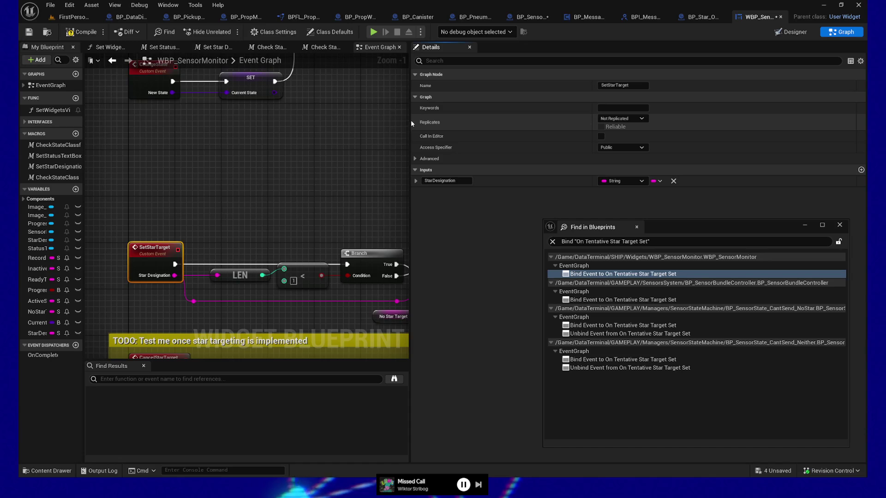
# Change SetStarTarget's StarDesignation input type to the SStar on Map structure.
pyautogui.moveTo(412, 123)
pyautogui.mouseDown()
pyautogui.moveTo(783, 116)
pyautogui.moveTo(765, 118)
pyautogui.mouseUp()
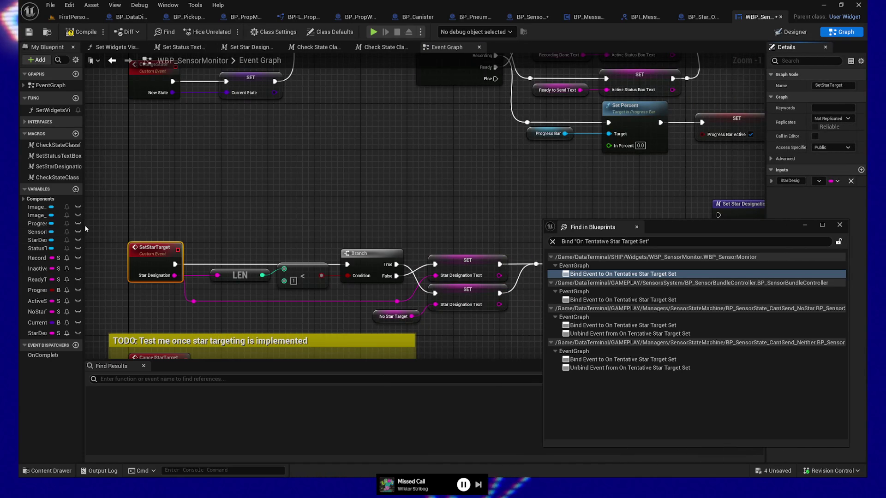
pyautogui.moveTo(84, 226)
pyautogui.mouseDown()
pyautogui.moveTo(141, 224)
pyautogui.moveTo(135, 207)
pyautogui.mouseUp()
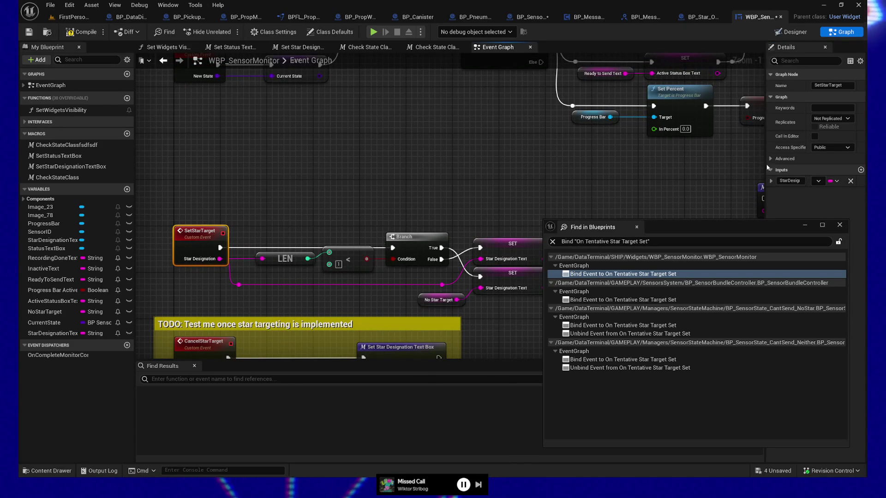
pyautogui.moveTo(765, 164); pyautogui.dragTo(749, 166)
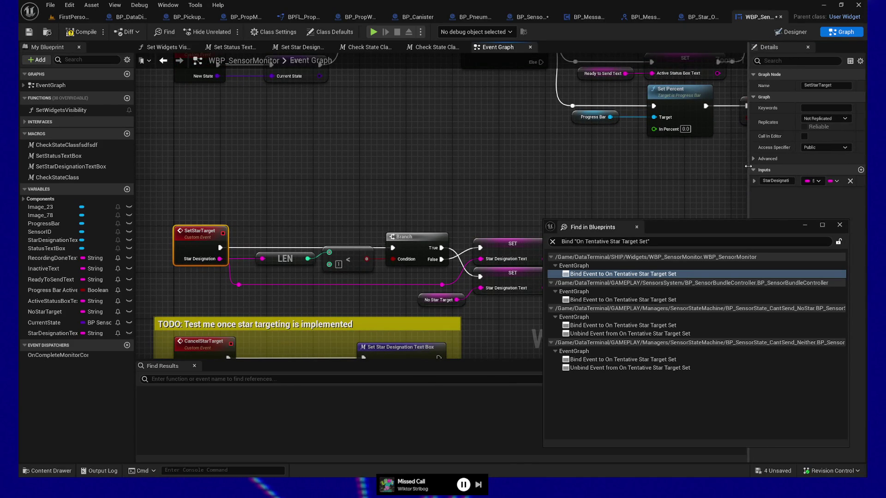
pyautogui.click(818, 182)
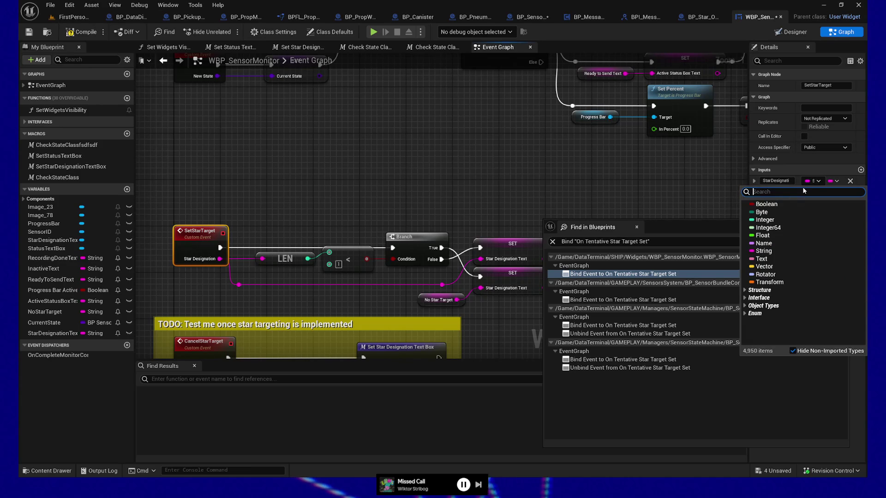
pyautogui.write('sstar')
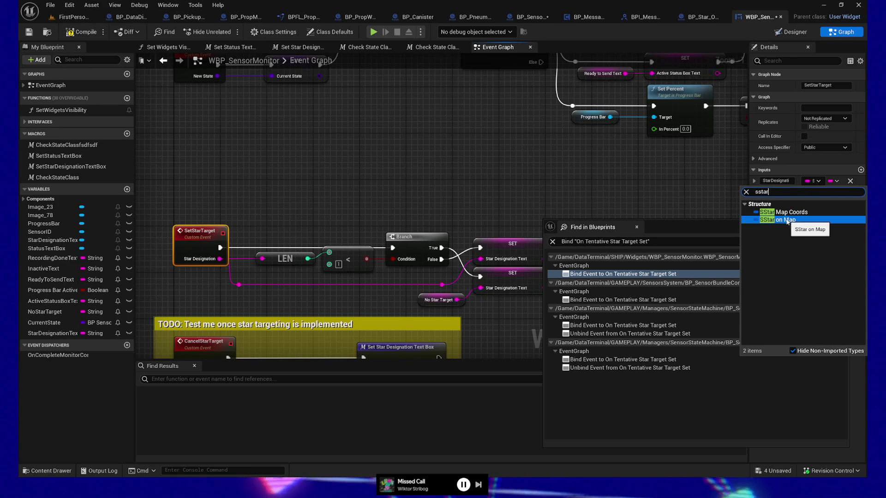
pyautogui.press('BackSpace')
pyautogui.press('BackSpace')
pyautogui.press('BackSpace')
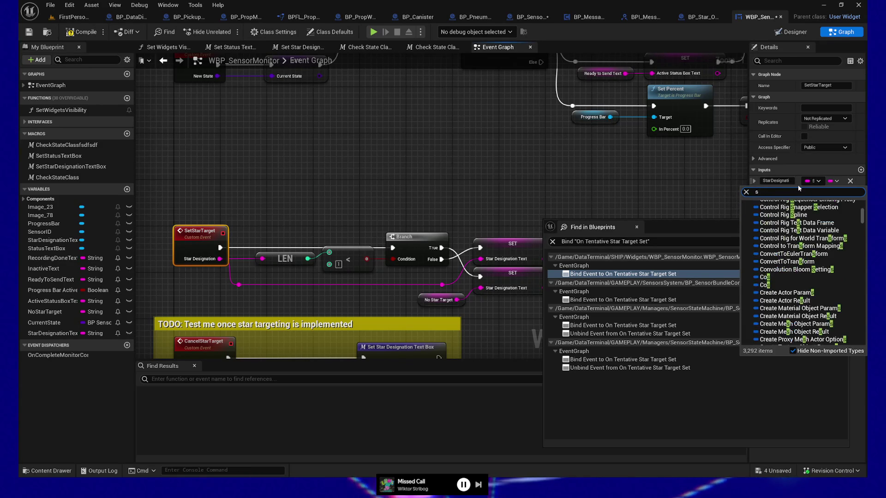
pyautogui.write('star')
pyautogui.click(780, 213)
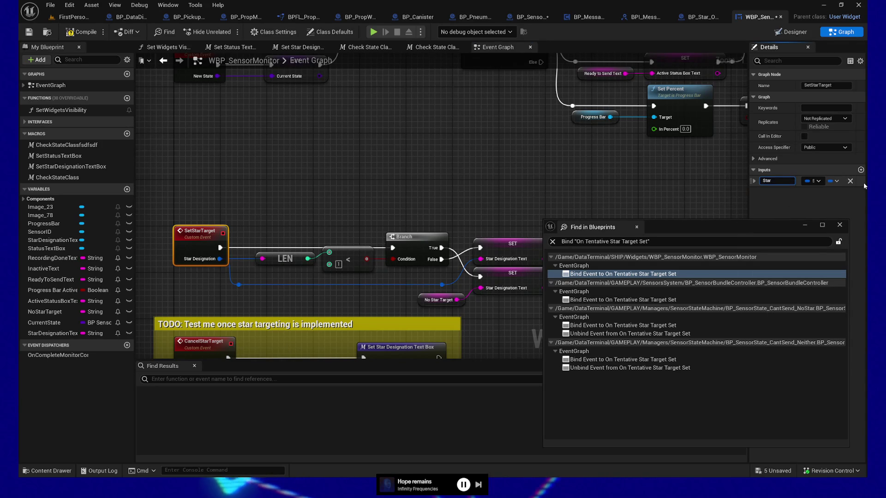
# Rename the input to Star Properties and marquee-select the LEN and < nodes.
pyautogui.write('ies')
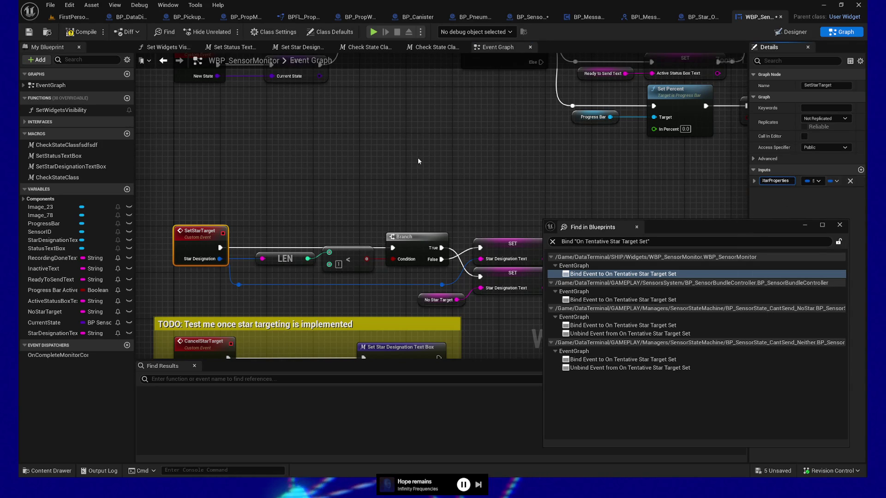
pyautogui.click(419, 157)
pyautogui.scroll(-2, 293, 193)
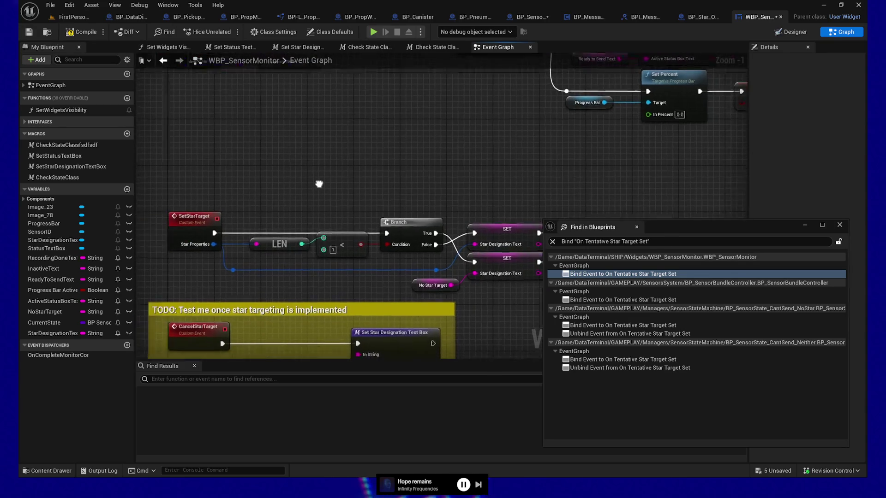
pyautogui.moveTo(216, 189); pyautogui.dragTo(297, 225)
# Select the LEN, branch and text-setting nodes and shift them right to make room.
pyautogui.moveTo(258, 187); pyautogui.dragTo(433, 249)
pyautogui.press('Right')
pyautogui.press('Right')
pyautogui.press('Right')
pyautogui.press('Left')
pyautogui.press('Left')
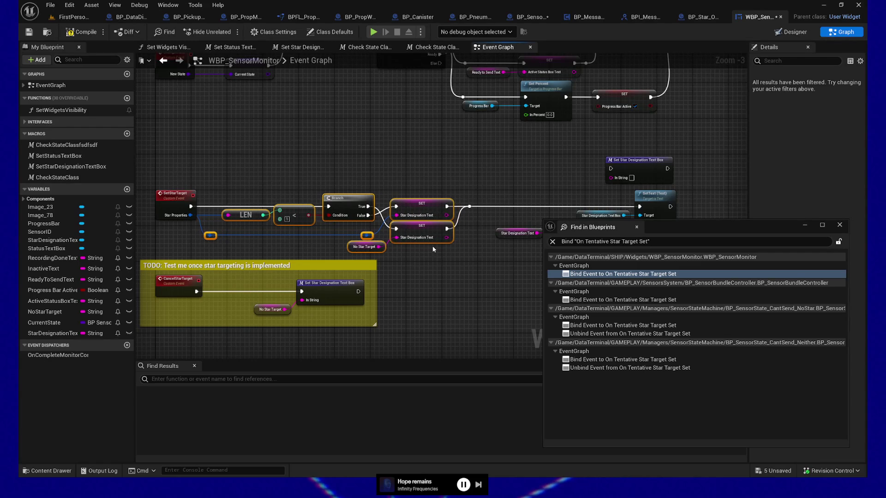
pyautogui.press('Right')
pyautogui.press('Right')
pyautogui.press('Right')
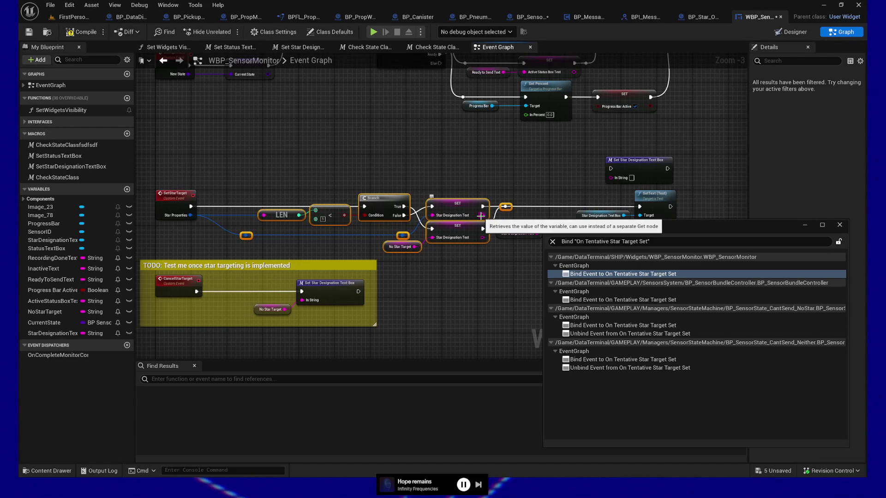
pyautogui.moveTo(480, 260)
pyautogui.mouseDown()
pyautogui.moveTo(384, 240)
pyautogui.moveTo(533, 189)
pyautogui.mouseUp()
pyautogui.press('Right')
pyautogui.press('Right')
pyautogui.press('Right')
pyautogui.press('Right')
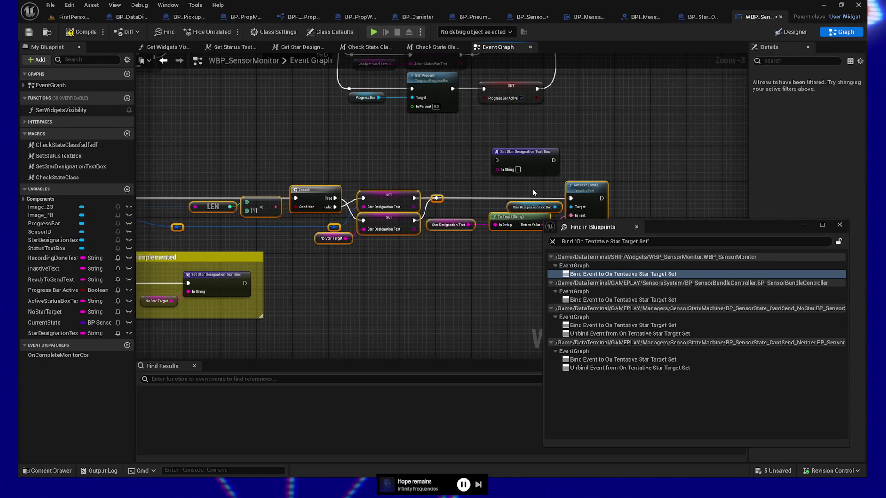
pyautogui.press('Right')
pyautogui.press('Right')
pyautogui.press('Right')
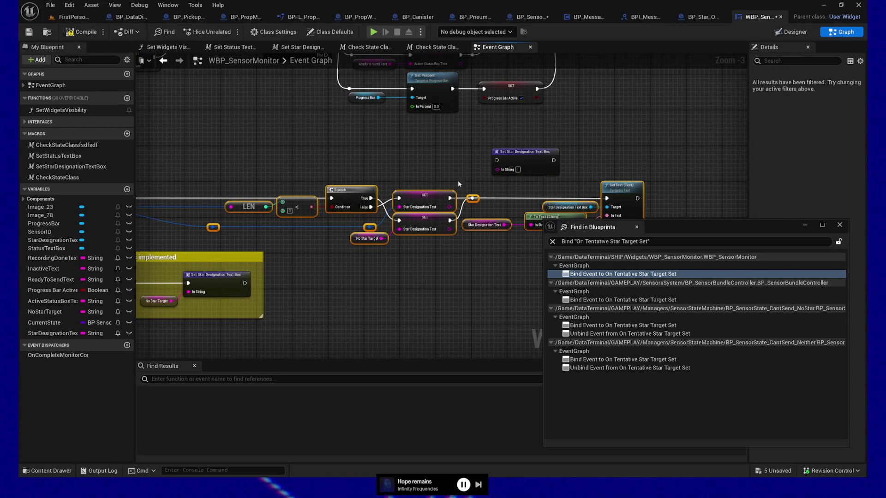
pyautogui.scroll(2, 405, 263)
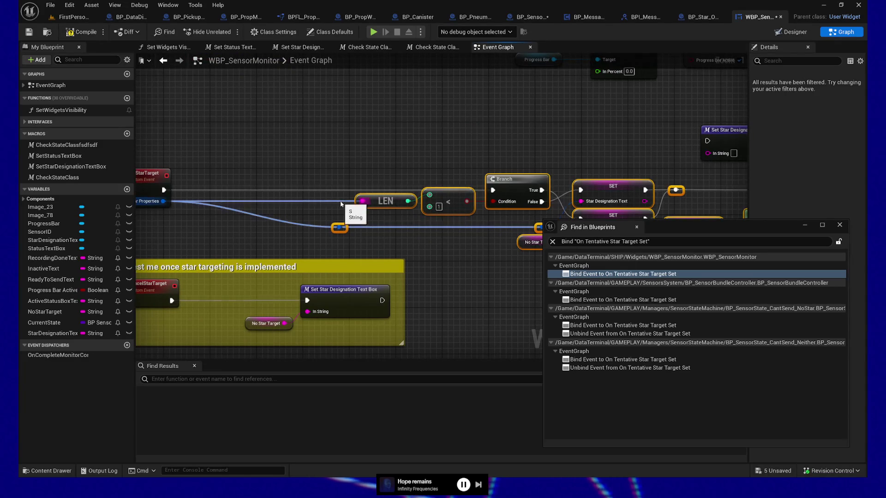
pyautogui.click(277, 240)
pyautogui.scroll(-1, 269, 244)
pyautogui.scroll(1, 250, 236)
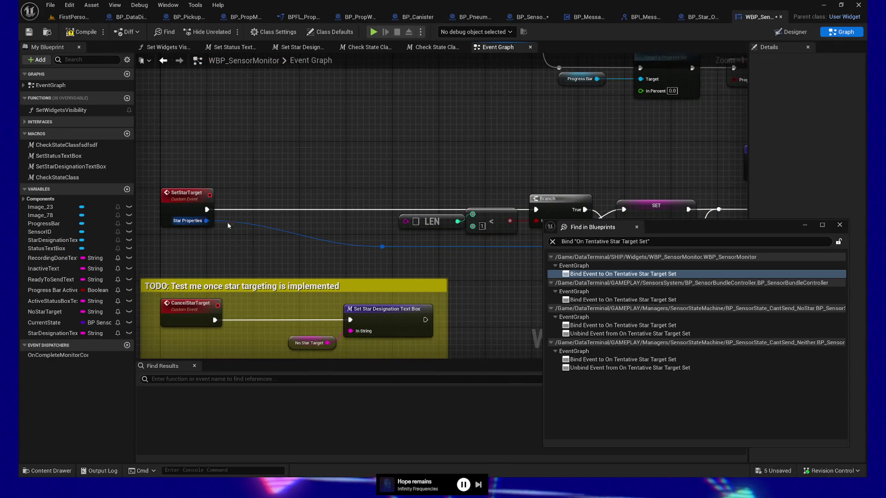
# Try splitting the Star Properties pin to feed Designation, then undo the split and nudge.
pyautogui.keyDown('alt'); pyautogui.click(207, 220); pyautogui.keyUp('alt')
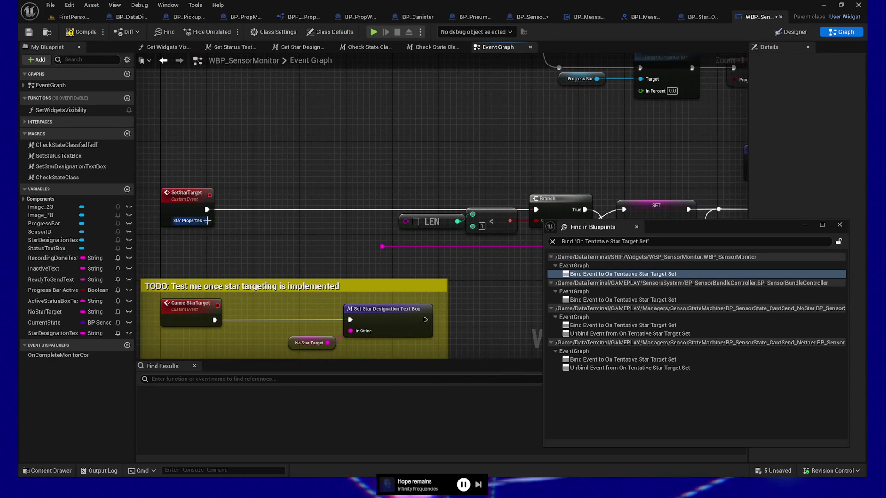
pyautogui.rightClick(206, 220)
pyautogui.click(236, 258)
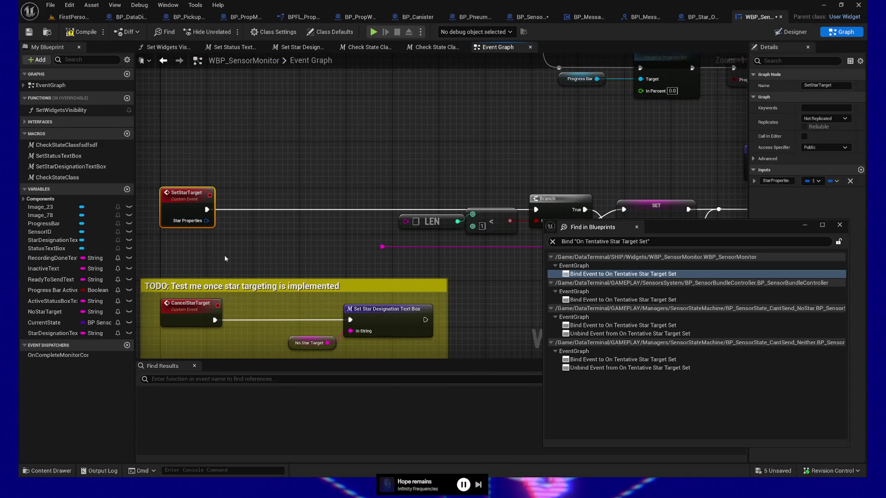
pyautogui.moveTo(230, 231)
pyautogui.mouseDown()
pyautogui.moveTo(359, 232)
pyautogui.moveTo(405, 222)
pyautogui.mouseUp()
pyautogui.click(360, 160)
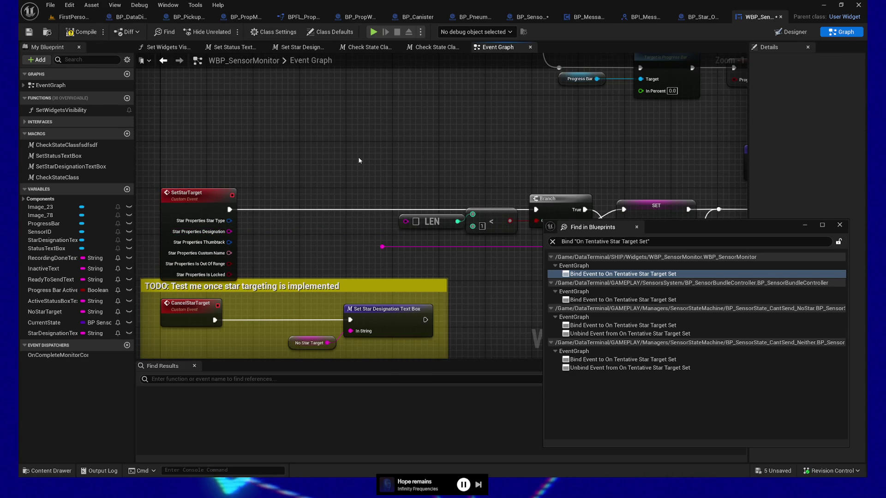
pyautogui.hotkey('ctrl', 'z')
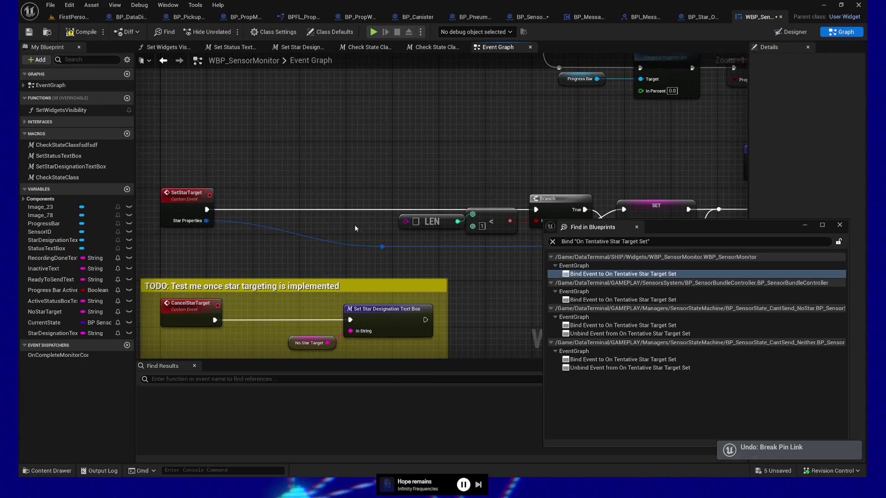
pyautogui.hotkey('ctrl', 'z')
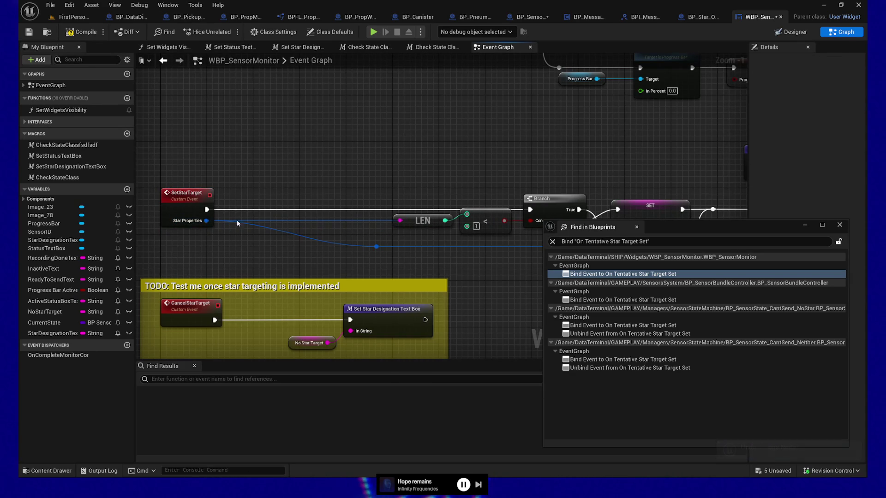
# Add a Break SMapStar node from Star Properties, wire Designation into LEN and sets, and compile.
pyautogui.moveTo(287, 219)
pyautogui.mouseDown()
pyautogui.moveTo(217, 219)
pyautogui.moveTo(238, 223)
pyautogui.mouseUp()
pyautogui.write('break')
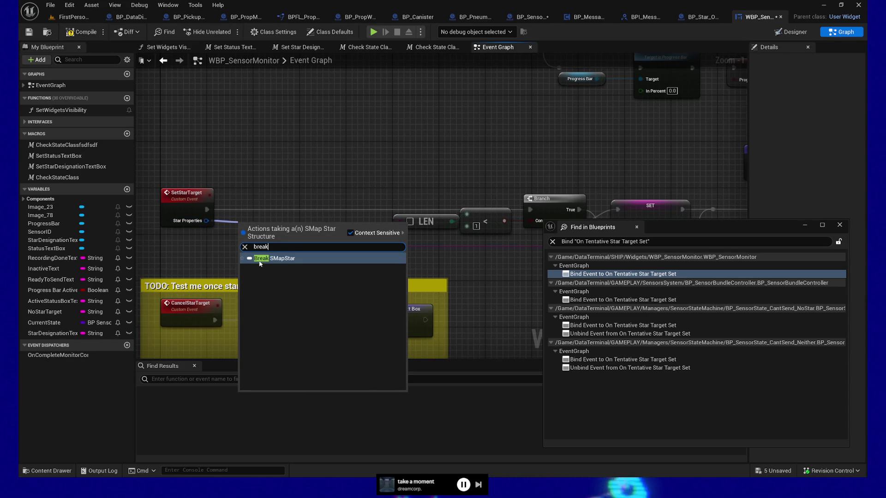
pyautogui.click(260, 262)
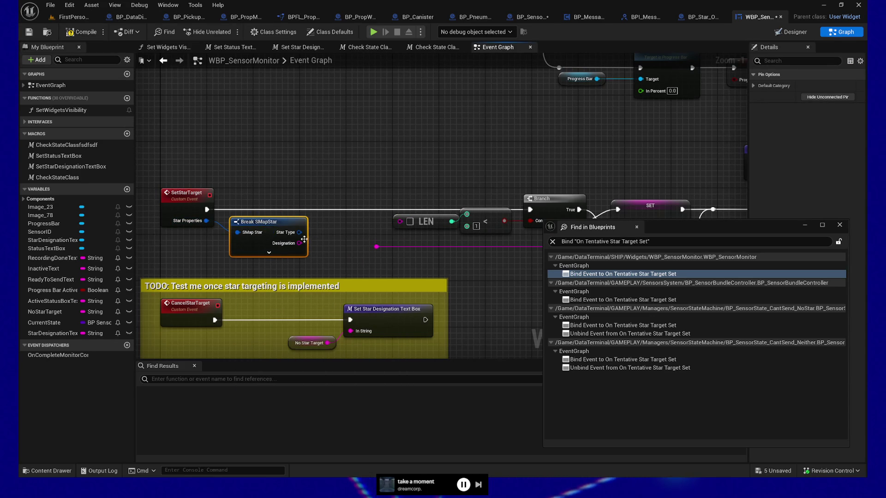
pyautogui.moveTo(299, 243)
pyautogui.mouseDown()
pyautogui.moveTo(372, 245)
pyautogui.moveTo(401, 225)
pyautogui.mouseUp()
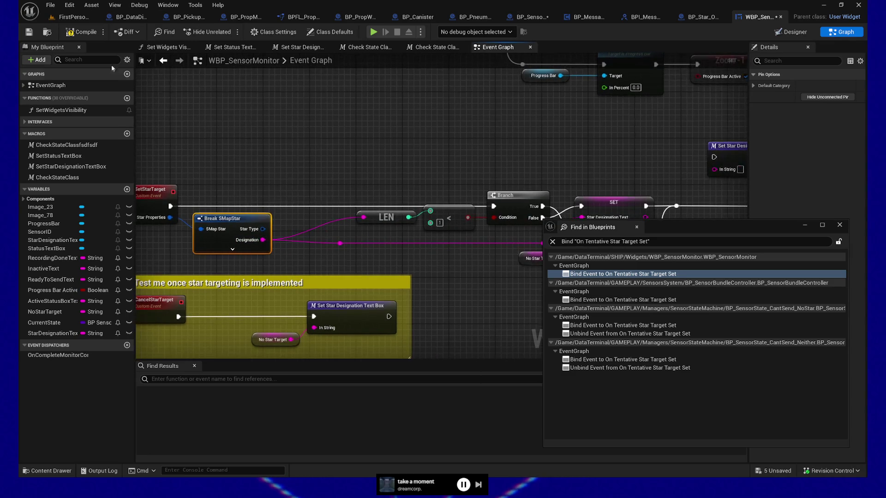
pyautogui.click(83, 33)
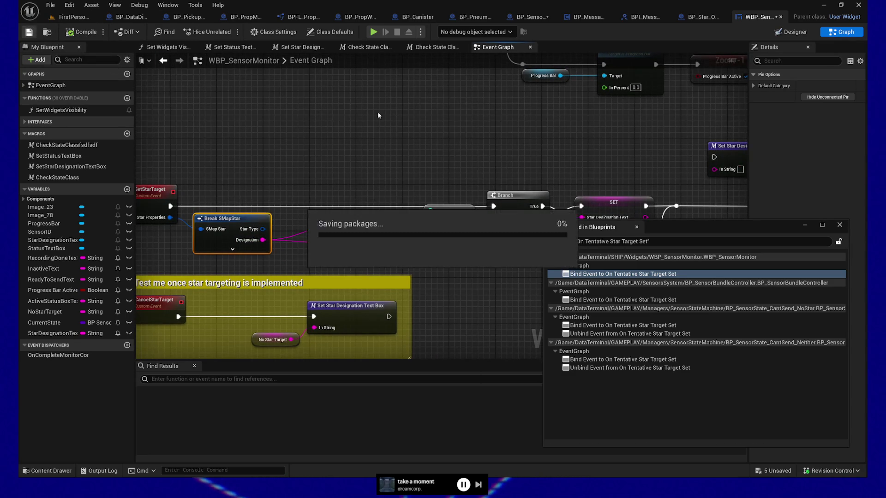
pyautogui.moveTo(437, 145)
pyautogui.mouseDown()
pyautogui.moveTo(322, 157)
pyautogui.moveTo(341, 165)
pyautogui.mouseUp()
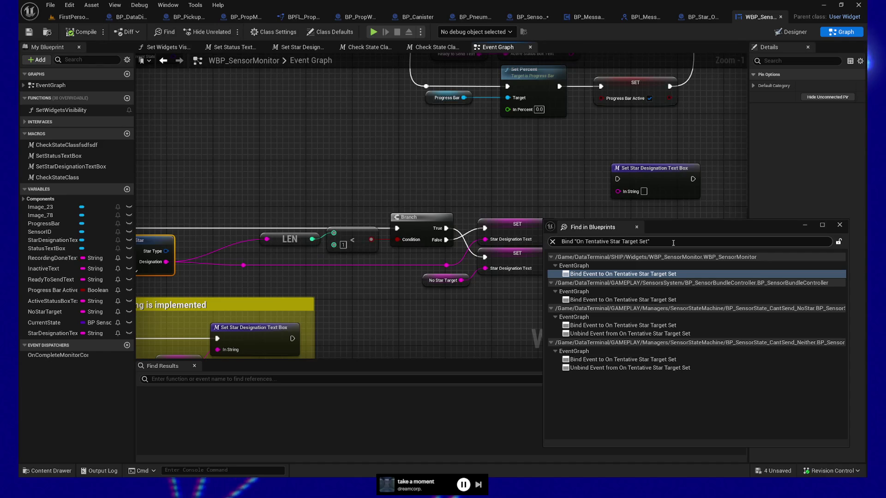
pyautogui.moveTo(452, 129)
pyautogui.mouseDown()
pyautogui.moveTo(426, 163)
pyautogui.moveTo(275, 135)
pyautogui.moveTo(371, 132)
pyautogui.mouseUp()
# Open BP_SensorBundleController's bind node and unlink its old Star Designation wire.
pyautogui.click(782, 17)
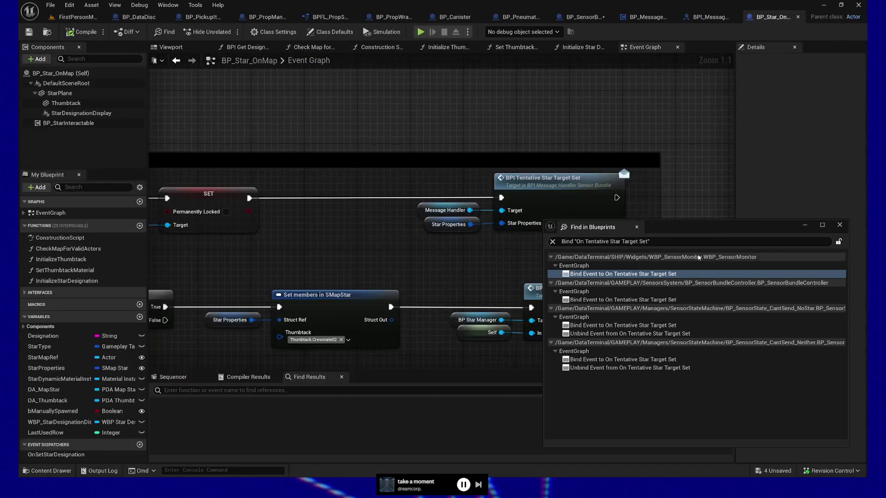
pyautogui.doubleClick(623, 299)
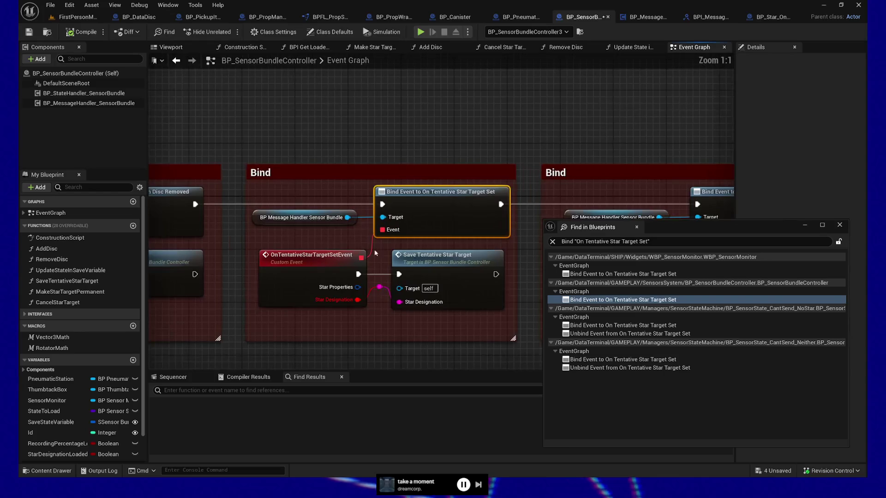
pyautogui.moveTo(390, 294); pyautogui.dragTo(358, 288)
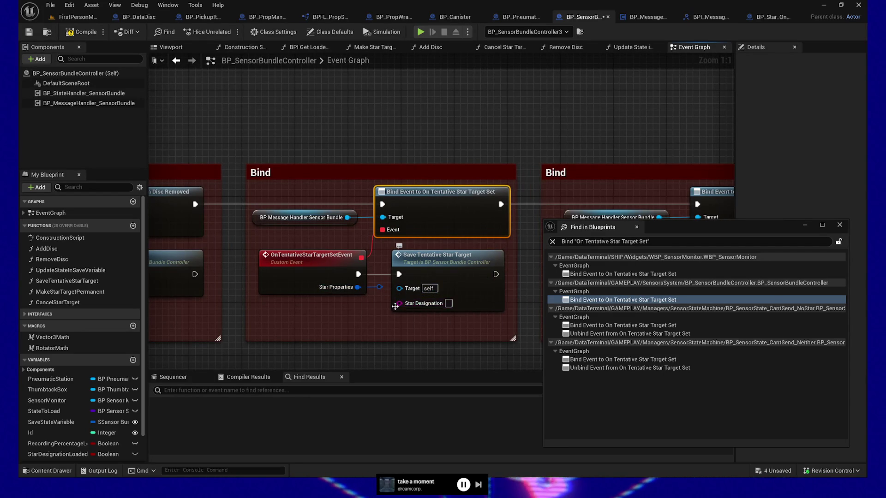
# Wire Star Properties into Set Star Target in WBP_SensorMonitor, save and close it, and return to the controller's bind node.
pyautogui.click(618, 274)
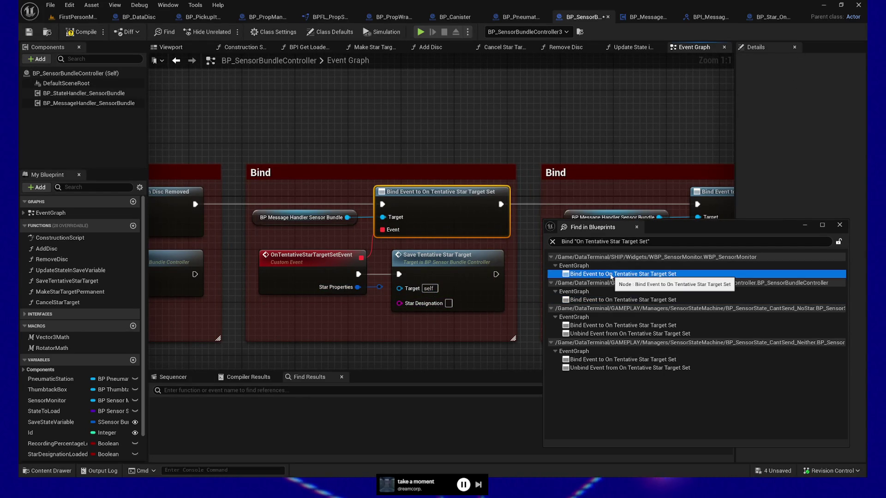
pyautogui.moveTo(361, 283); pyautogui.dragTo(398, 299)
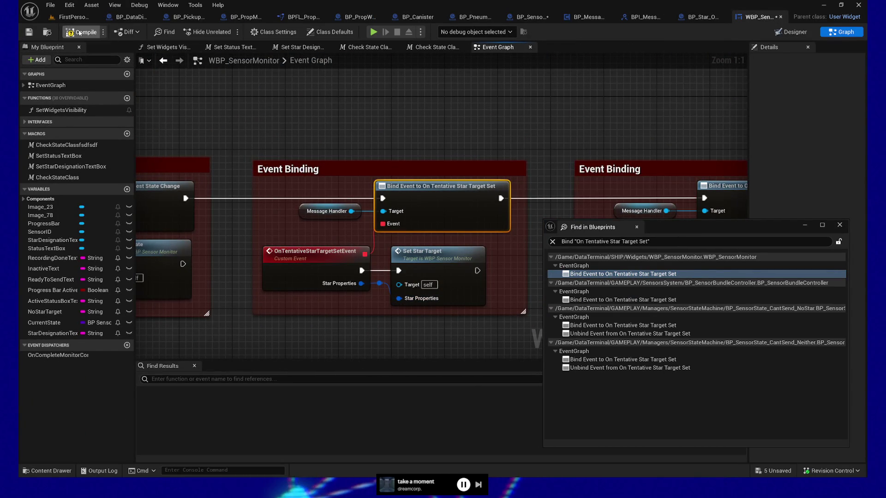
pyautogui.click(29, 31)
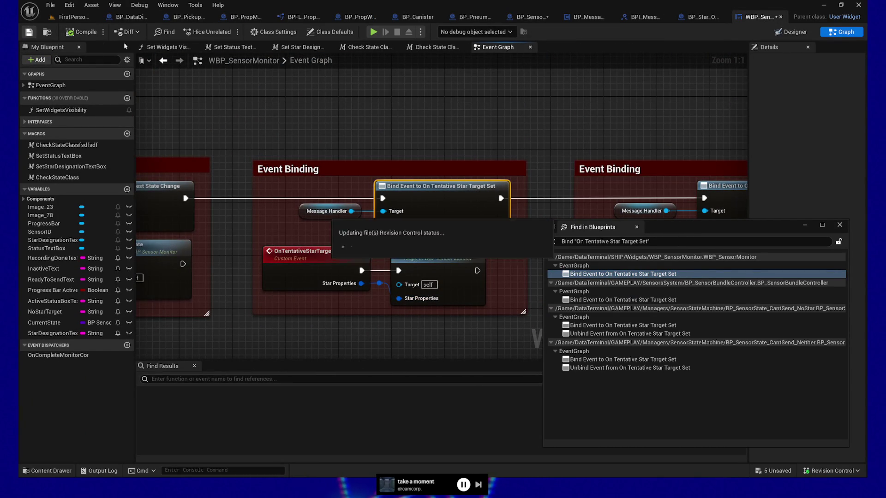
pyautogui.click(781, 17)
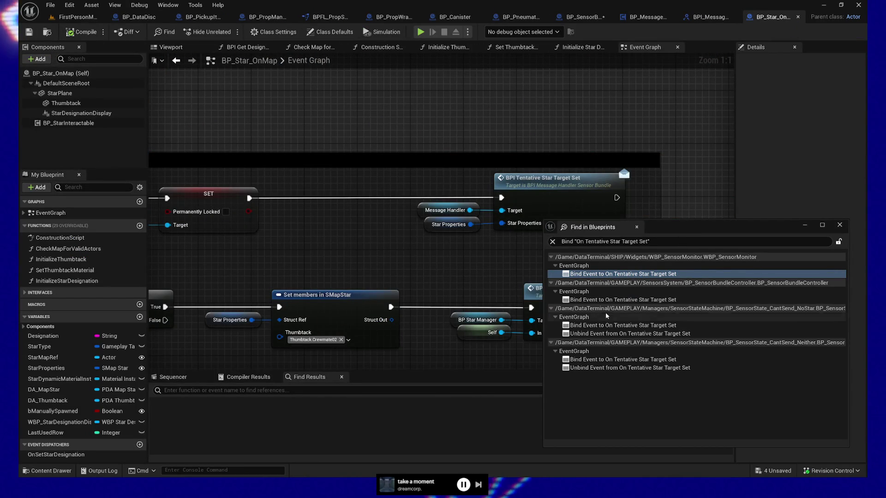
pyautogui.doubleClick(623, 299)
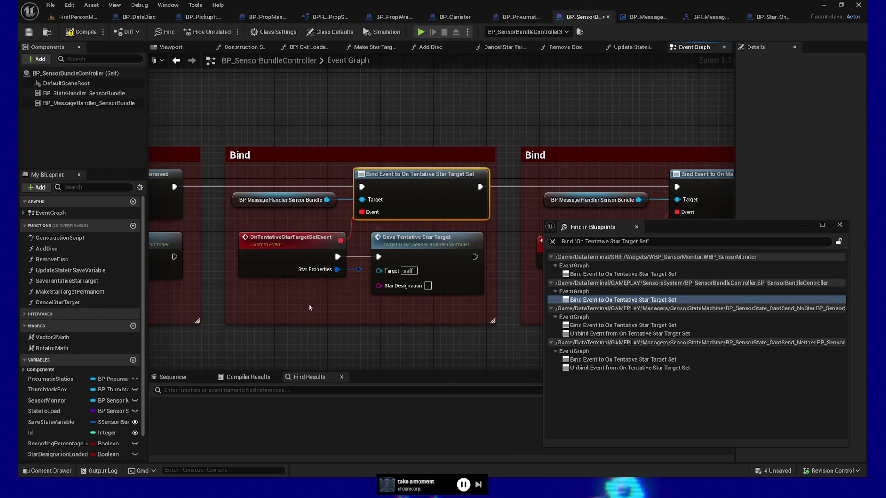
pyautogui.rightClick(402, 251)
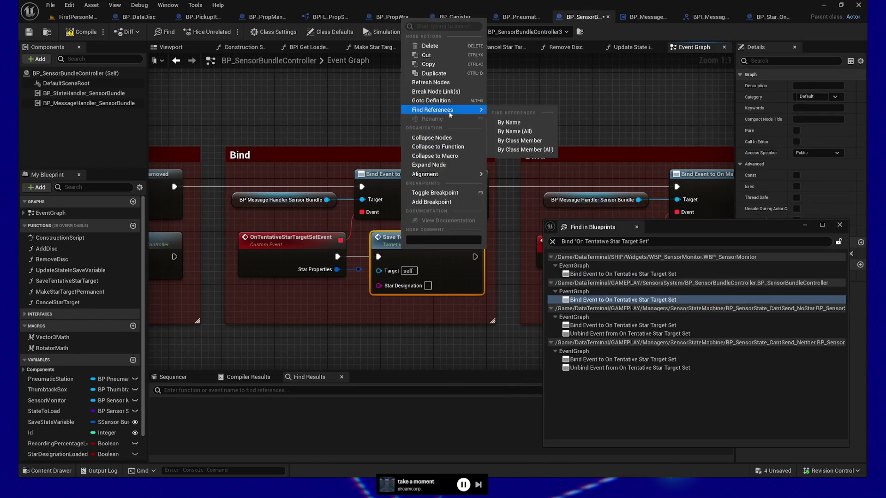
# Change Save Tentative Star Target's input to SMap Star named InStarProperties.
pyautogui.doubleClick(388, 250)
pyautogui.moveTo(387, 250)
pyautogui.mouseDown()
pyautogui.moveTo(435, 273)
pyautogui.moveTo(394, 272)
pyautogui.mouseUp()
pyautogui.click(369, 212)
pyautogui.moveTo(369, 212); pyautogui.dragTo(346, 212)
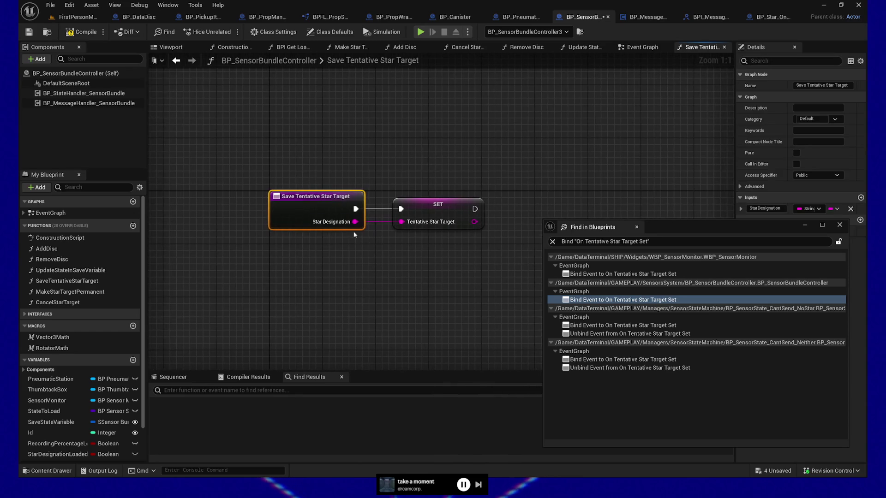
pyautogui.click(818, 209)
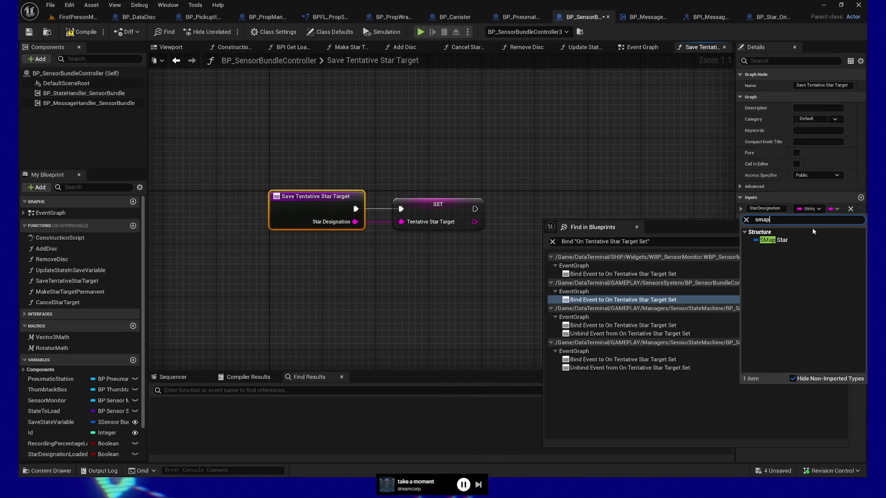
pyautogui.click(766, 240)
pyautogui.click(766, 208)
pyautogui.write('St')
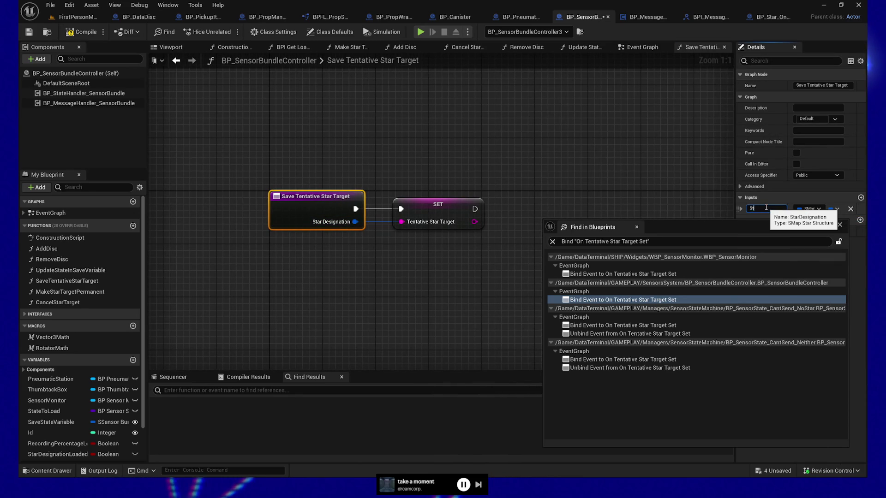
pyautogui.write('arProperties')
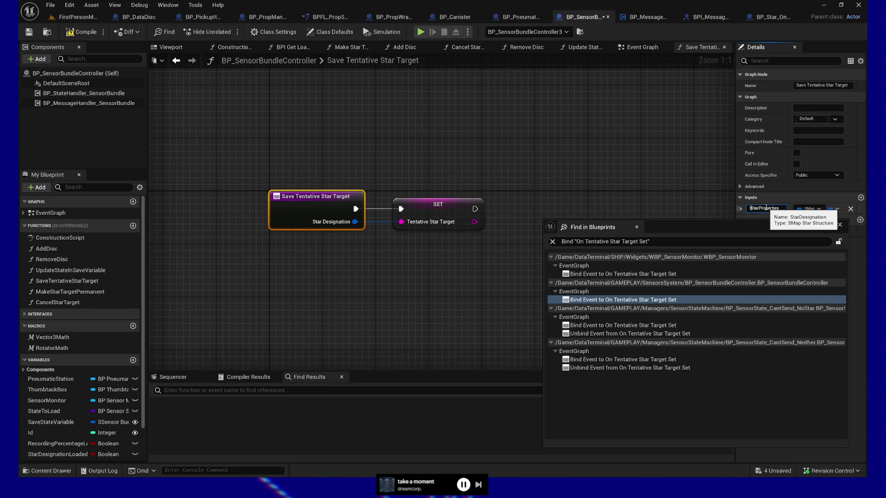
pyautogui.press('Return')
# Add a Break SMapStar node from In Star Properties feeding the SET node, and save.
pyautogui.moveTo(443, 203); pyautogui.dragTo(531, 203)
pyautogui.moveTo(355, 221); pyautogui.dragTo(383, 223)
pyautogui.write('break')
pyautogui.click(415, 259)
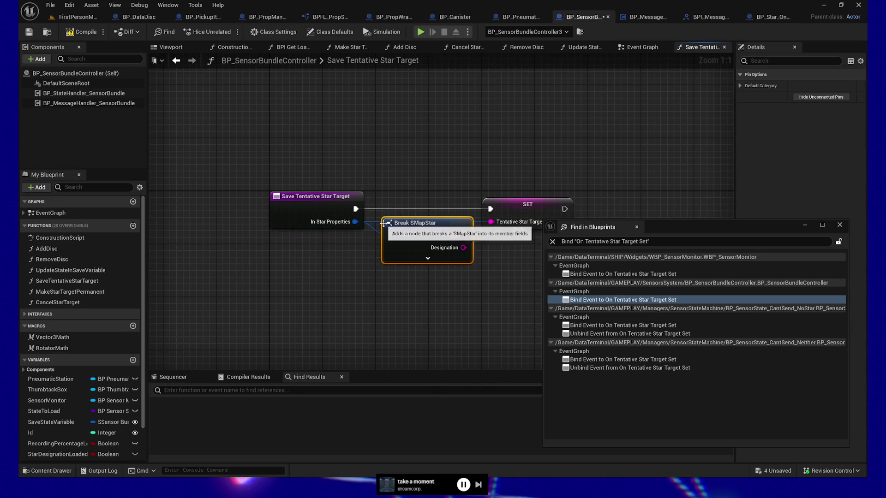
pyautogui.click(29, 34)
pyautogui.moveTo(338, 208); pyautogui.dragTo(274, 186)
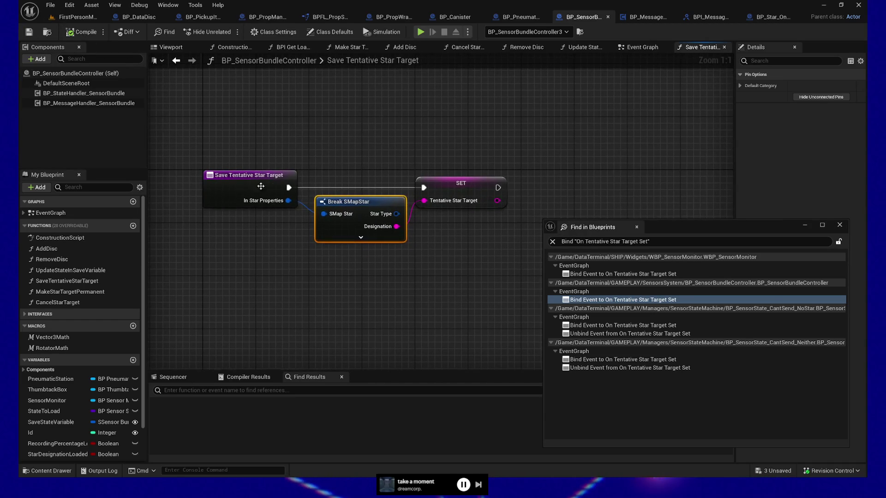
pyautogui.click(241, 179)
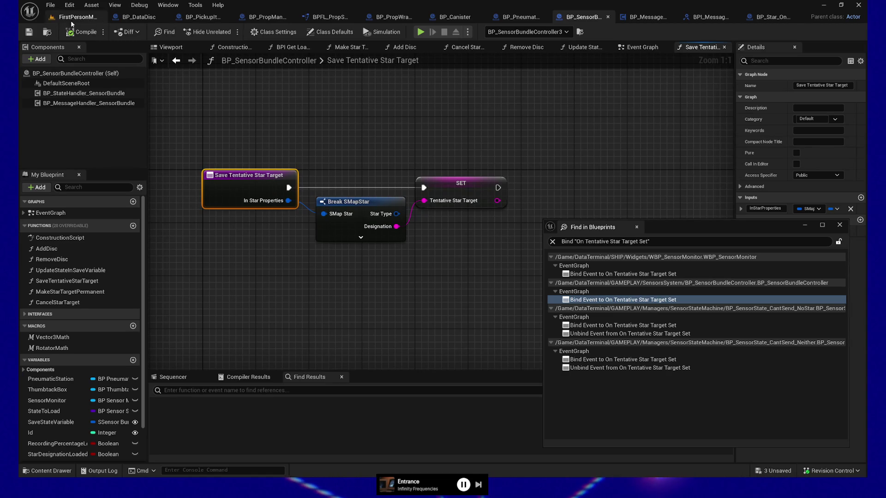
pyautogui.hotkey('ctrl', 's')
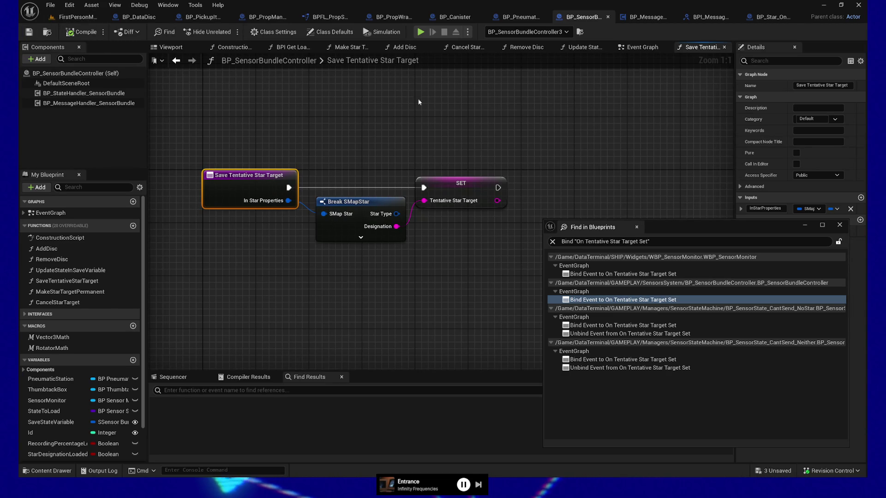
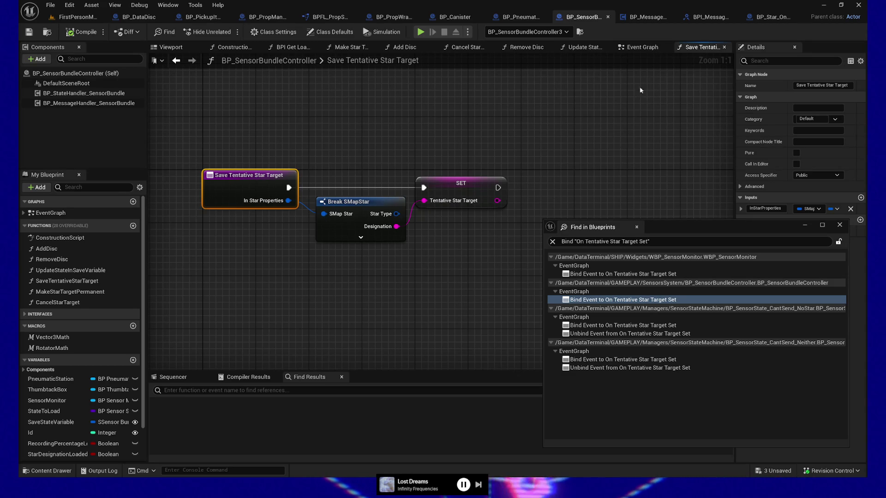
# Wire OnTentativeStarTargetSetEvent's Star Properties into Save Tentative Star Target's In Star Properties and compile.
pyautogui.doubleClick(591, 301)
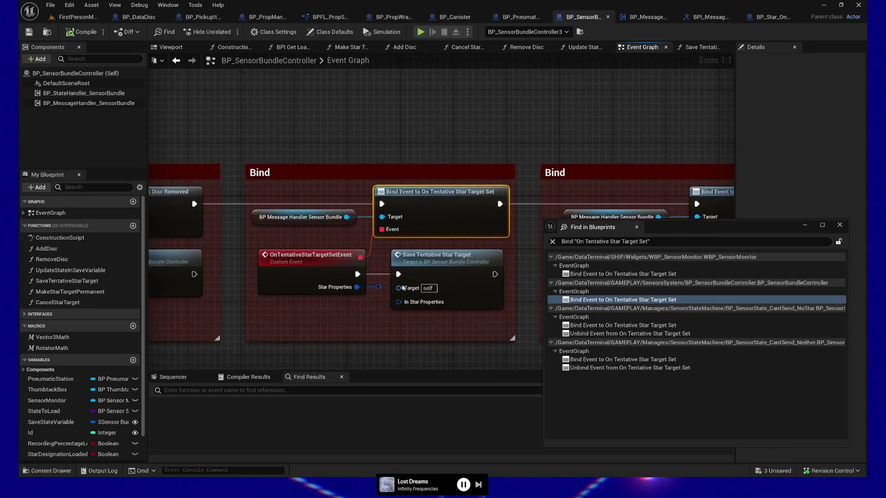
pyautogui.moveTo(361, 284); pyautogui.dragTo(378, 292)
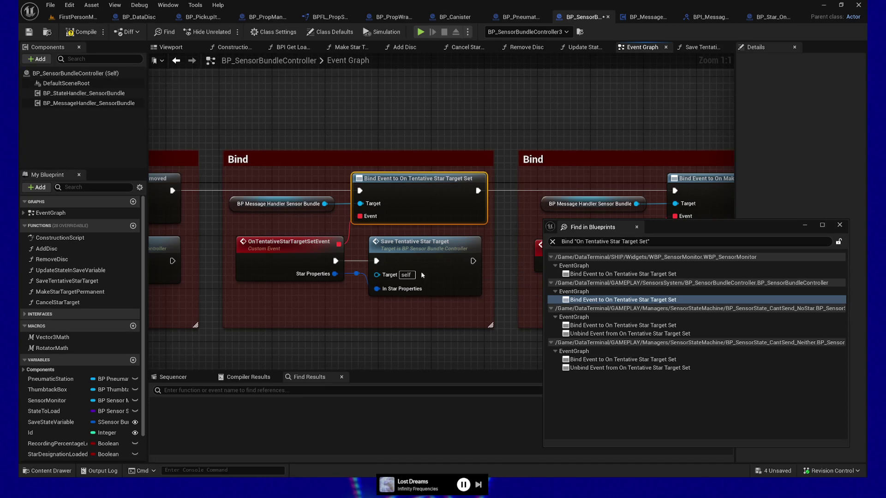
pyautogui.click(82, 32)
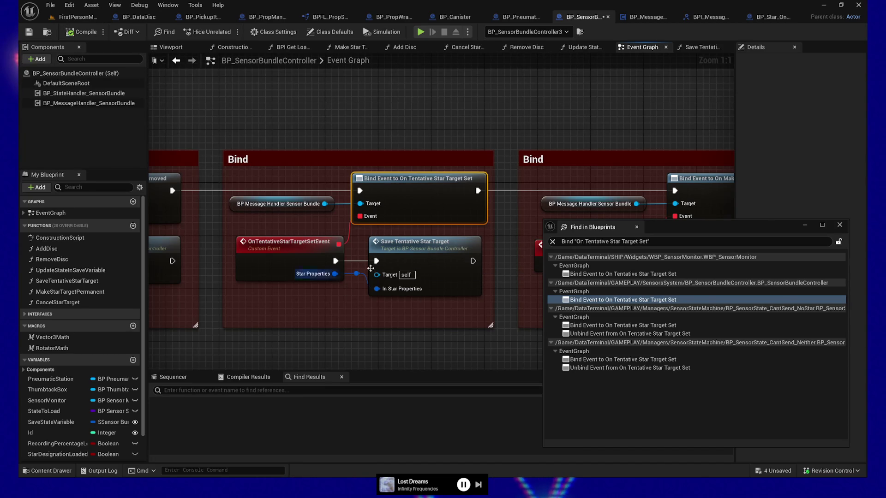
pyautogui.keyDown('ctrl'); pyautogui.click(339, 276); pyautogui.keyUp('ctrl')
pyautogui.press('q')
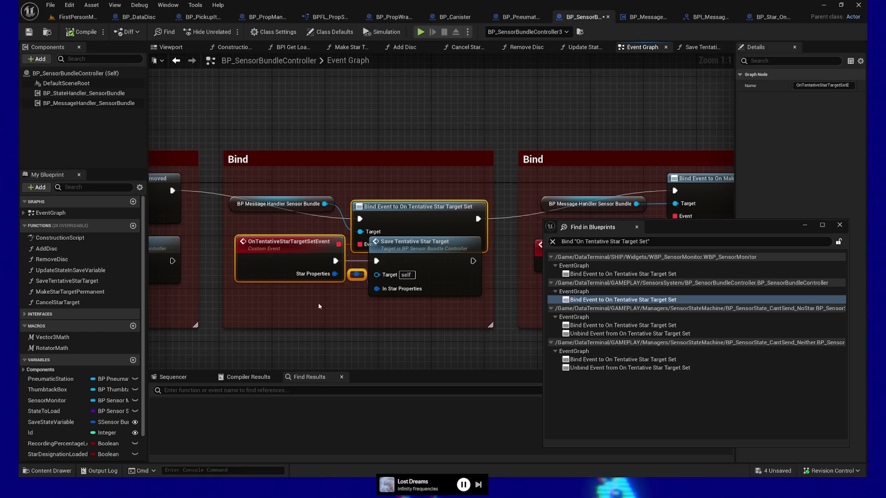
pyautogui.hotkey('ctrl', 'z')
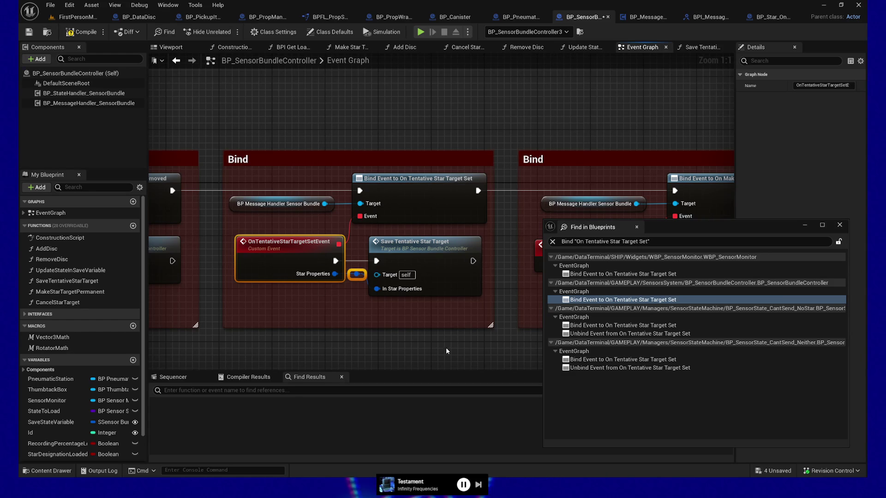
pyautogui.click(605, 325)
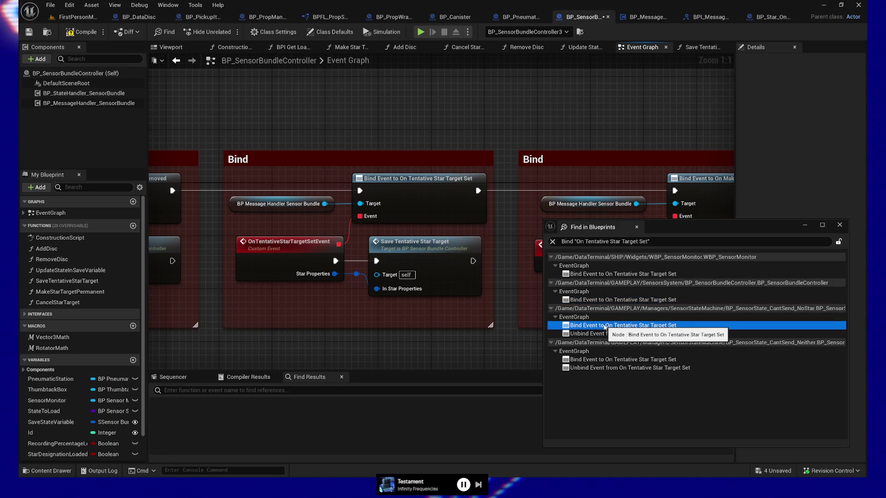
# Open the NoStar sensor state and break Star Designation's link into Set Star Target.
pyautogui.doubleClick(605, 326)
pyautogui.moveTo(390, 249)
pyautogui.mouseDown()
pyautogui.moveTo(418, 180)
pyautogui.moveTo(402, 253)
pyautogui.moveTo(343, 274)
pyautogui.mouseUp()
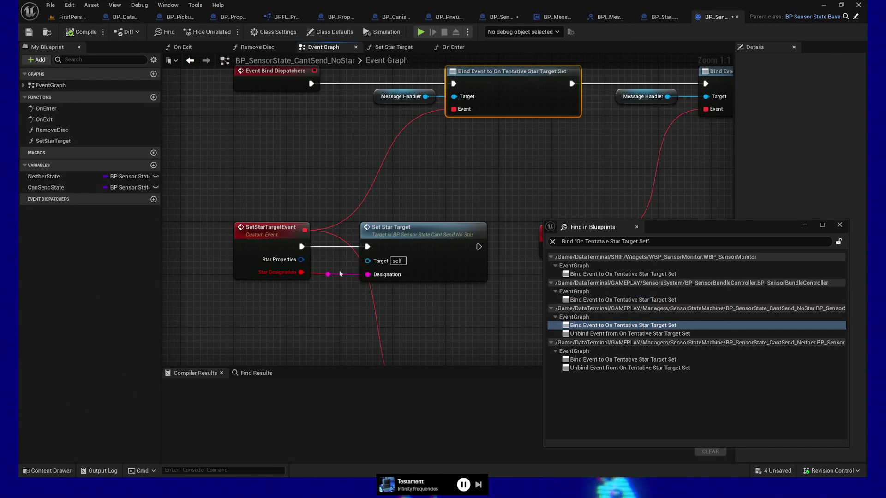
pyautogui.keyDown('alt'); pyautogui.click(301, 272); pyautogui.keyUp('alt')
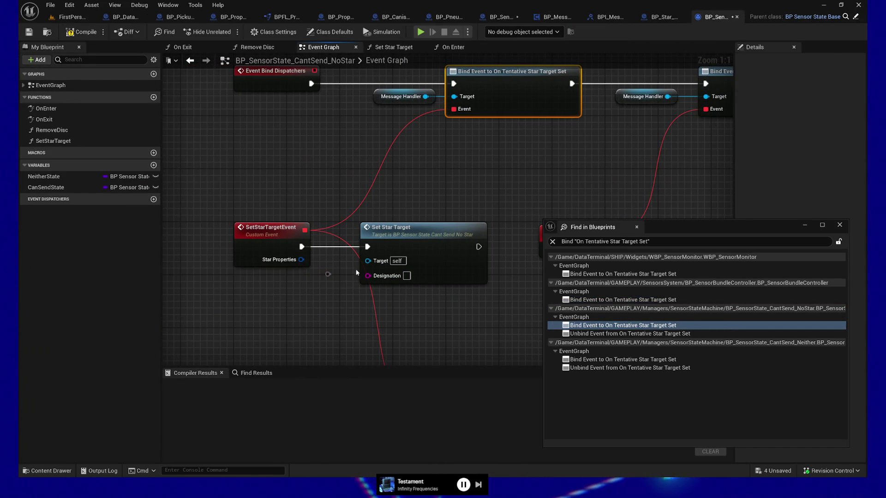
pyautogui.click(455, 264)
pyautogui.moveTo(732, 225)
pyautogui.mouseDown()
pyautogui.moveTo(727, 256)
pyautogui.moveTo(587, 193)
pyautogui.moveTo(623, 228)
pyautogui.mouseUp()
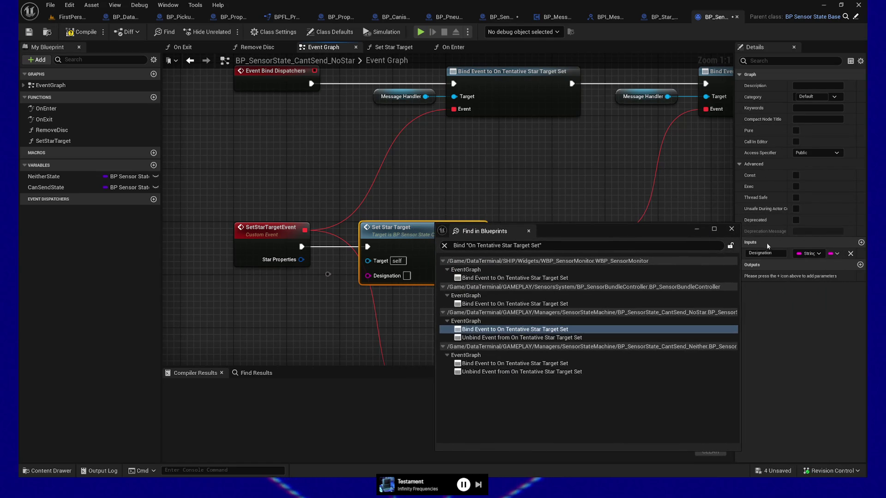
# Change the Designation input to SMap Star, rename it StarProperties, and wire the event's Star Properties in.
pyautogui.click(810, 254)
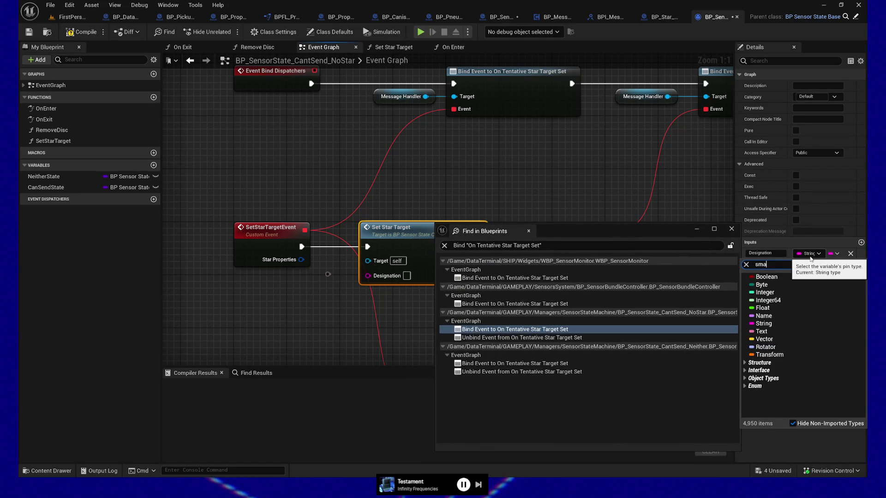
pyautogui.click(785, 289)
pyautogui.click(775, 254)
pyautogui.write('StarProperties')
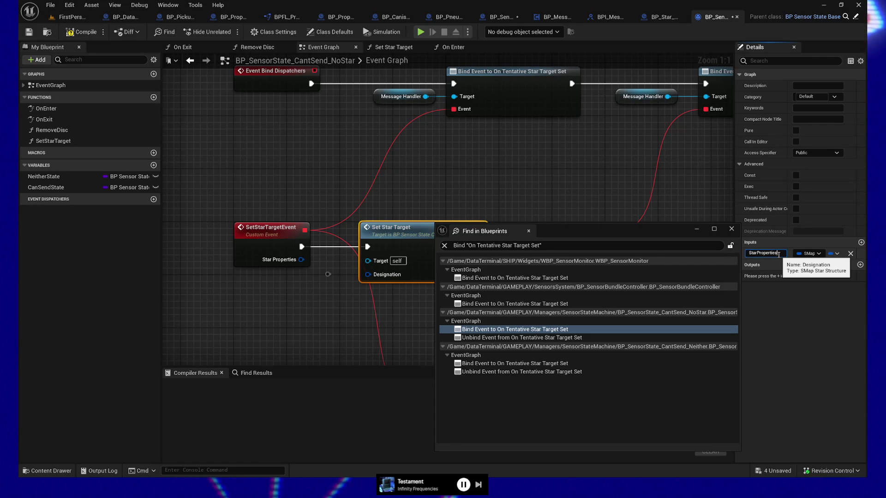
pyautogui.click(325, 291)
pyautogui.moveTo(301, 260)
pyautogui.mouseDown()
pyautogui.moveTo(328, 274)
pyautogui.moveTo(368, 275)
pyautogui.moveTo(291, 261)
pyautogui.moveTo(252, 217)
pyautogui.moveTo(342, 234)
pyautogui.mouseUp()
# Inspect the Set Star Target function graph's entry, Message Handler and Can Send State nodes.
pyautogui.doubleClick(401, 237)
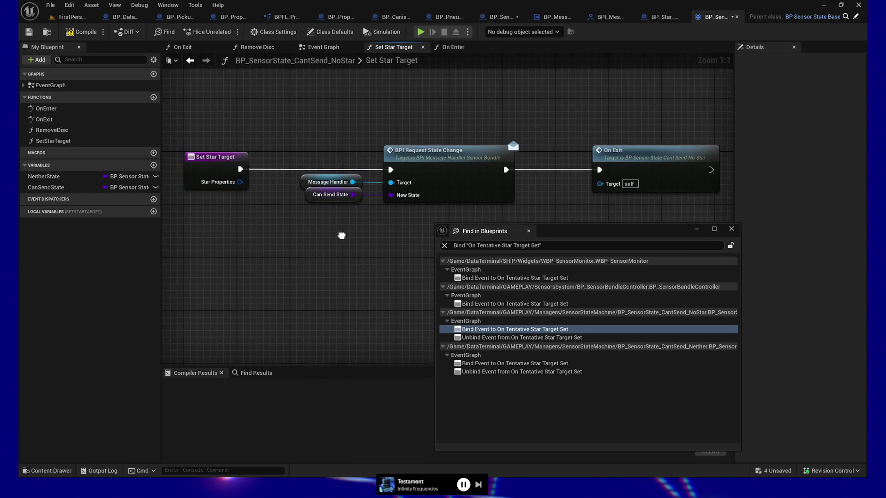
pyautogui.click(229, 174)
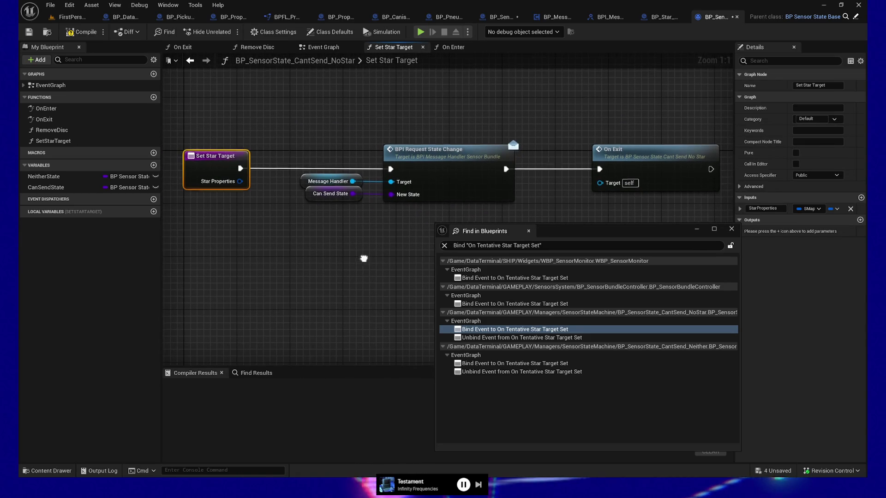
pyautogui.scroll(-1, 320, 257)
pyautogui.scroll(2, 295, 254)
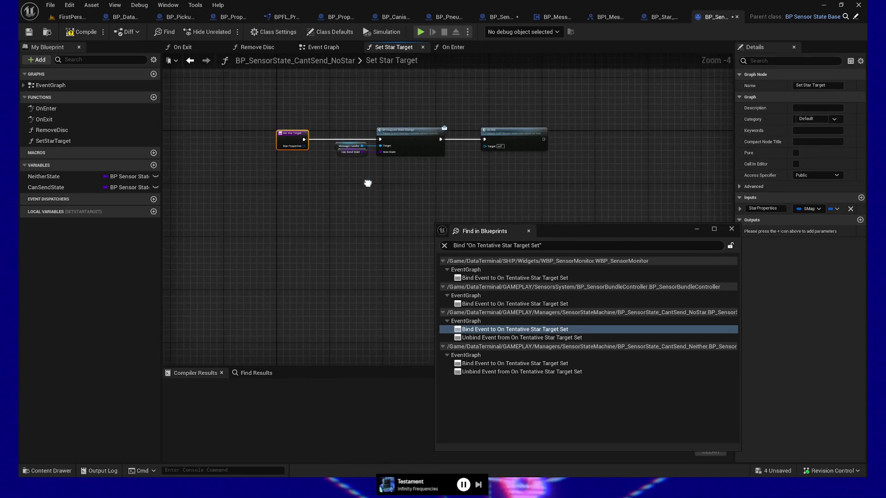
pyautogui.moveTo(328, 253)
pyautogui.mouseDown()
pyautogui.moveTo(372, 253)
pyautogui.moveTo(343, 234)
pyautogui.mouseUp()
pyautogui.moveTo(348, 157)
pyautogui.mouseDown()
pyautogui.moveTo(385, 236)
pyautogui.moveTo(362, 234)
pyautogui.mouseUp()
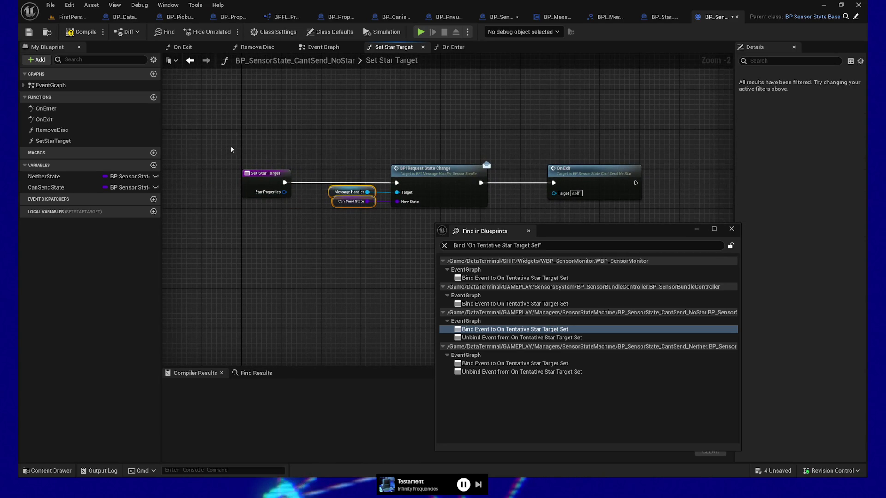
pyautogui.click(267, 174)
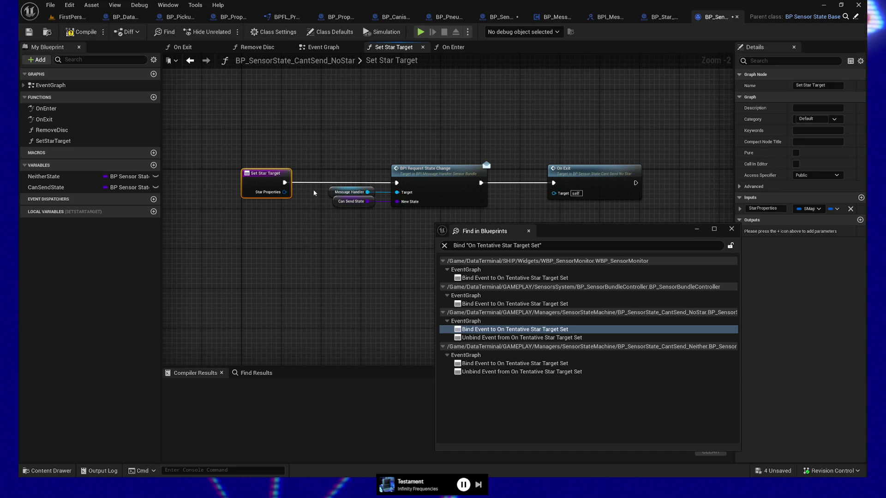
# Back in the NoStar event graph, compile the sensor state blueprint and close it.
pyautogui.doubleClick(508, 329)
pyautogui.moveTo(454, 317)
pyautogui.mouseDown()
pyautogui.moveTo(427, 194)
pyautogui.moveTo(402, 148)
pyautogui.moveTo(249, 112)
pyautogui.moveTo(424, 114)
pyautogui.mouseUp()
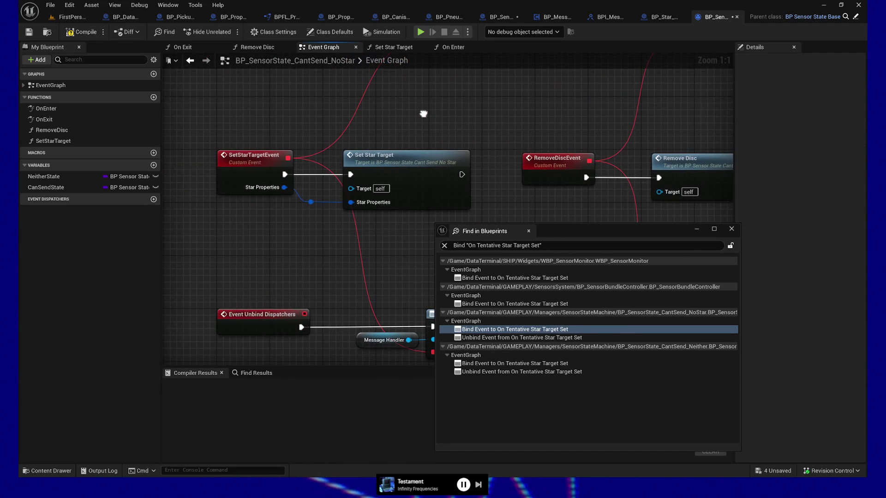
pyautogui.click(82, 34)
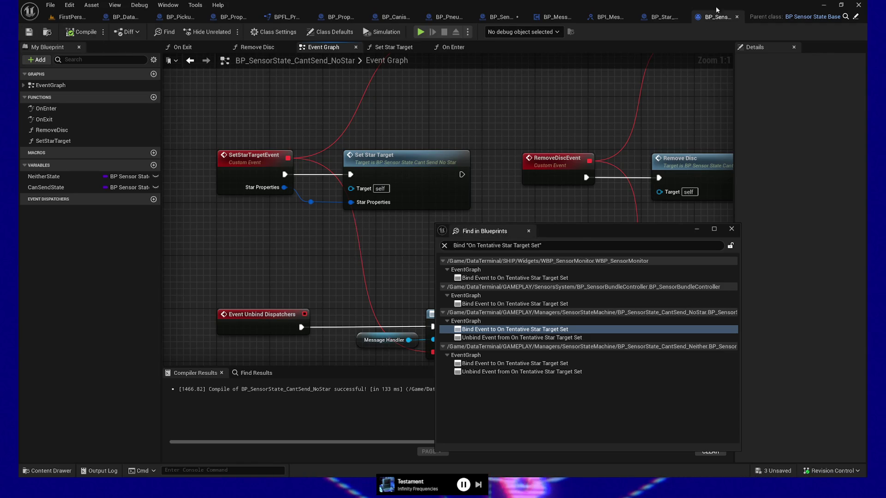
pyautogui.click(734, 18)
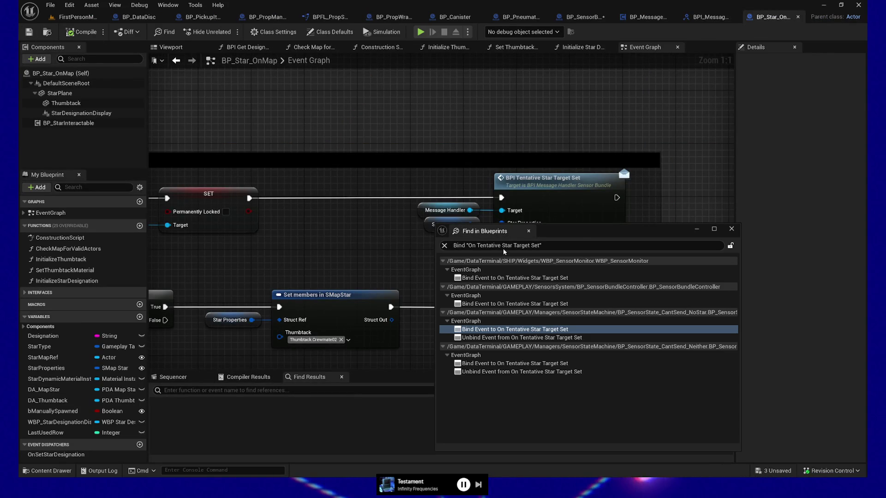
# In the Neither sensor state, retype Designation to SMap Star named StarProperties and connect the event's pin.
pyautogui.click(483, 364)
pyautogui.doubleClick(483, 364)
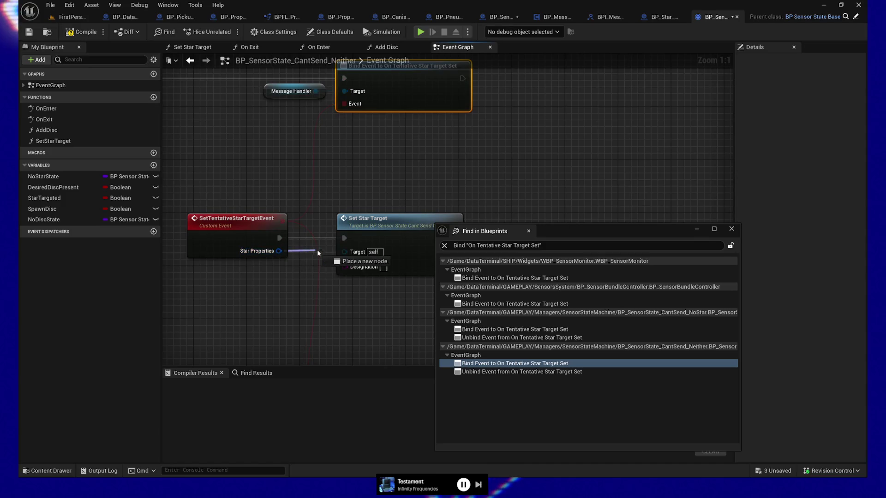
pyautogui.click(399, 240)
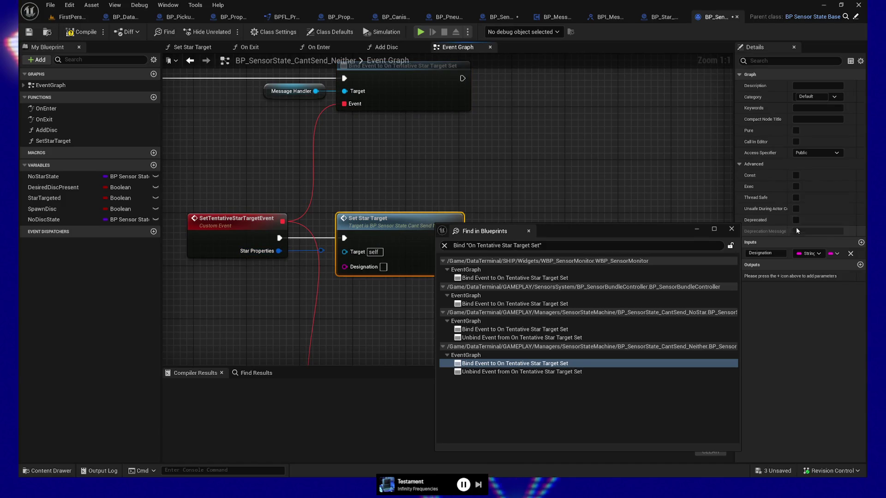
pyautogui.click(808, 253)
pyautogui.write('SMap')
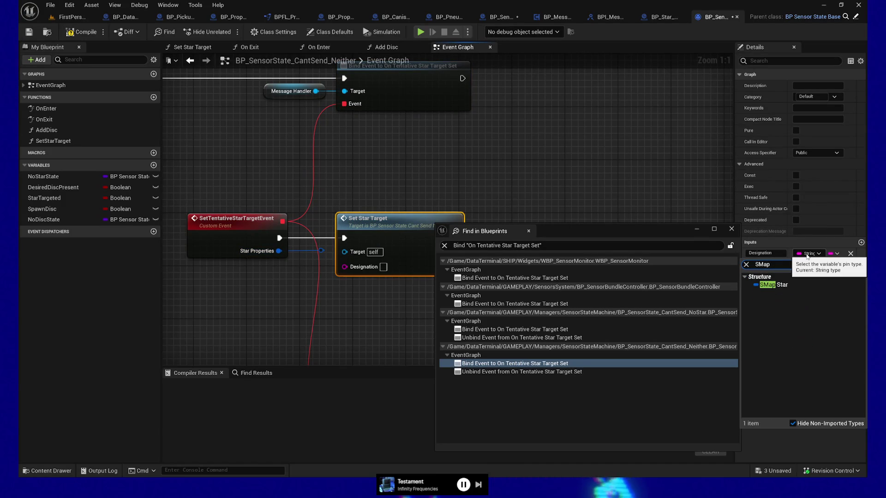
pyautogui.click(769, 282)
pyautogui.click(778, 253)
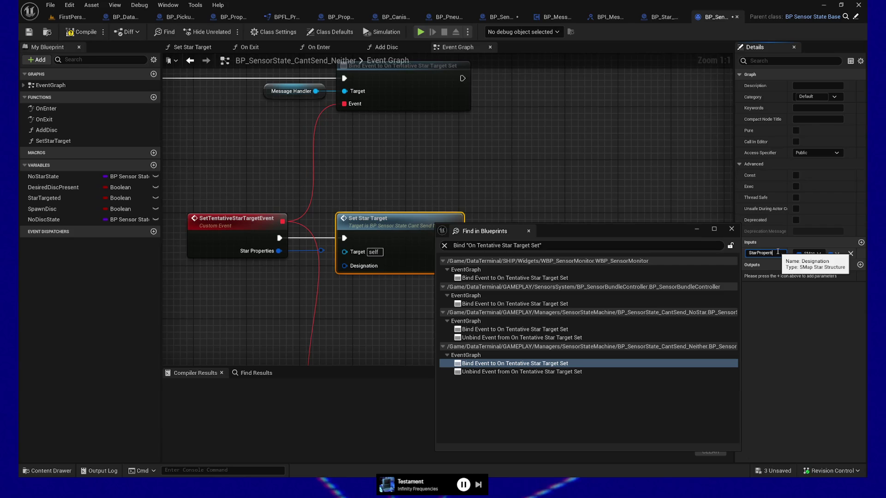
pyautogui.write('ies')
pyautogui.press('Return')
pyautogui.moveTo(322, 250); pyautogui.dragTo(344, 266)
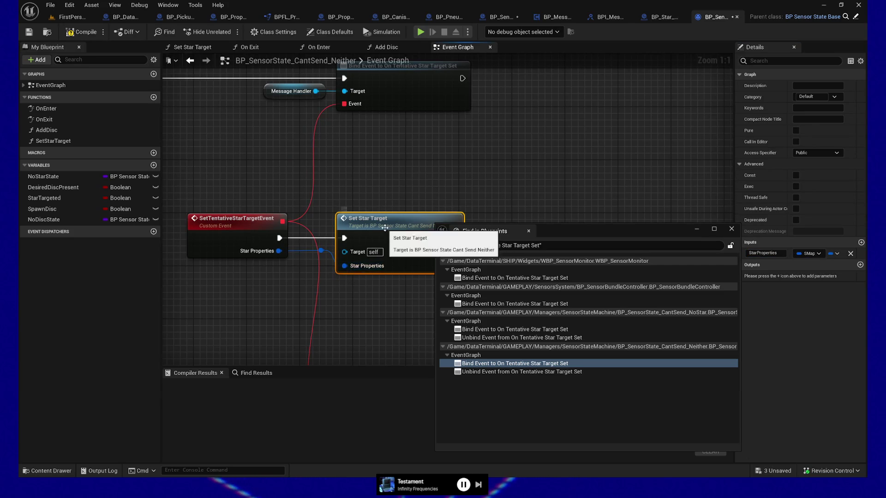
# Check the Set Star Target function, compile the Neither sensor state, and close the search results.
pyautogui.doubleClick(385, 228)
pyautogui.click(79, 33)
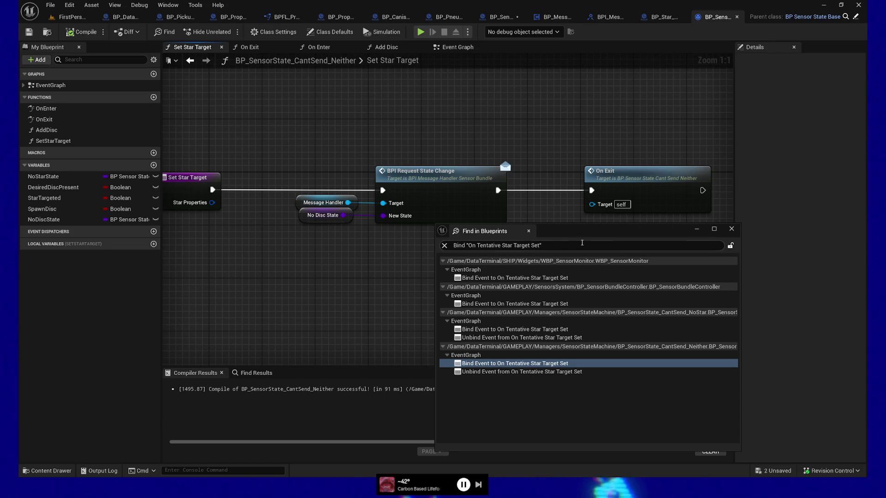
pyautogui.moveTo(688, 236)
pyautogui.mouseDown()
pyautogui.moveTo(722, 359)
pyautogui.moveTo(706, 296)
pyautogui.moveTo(666, 209)
pyautogui.mouseUp()
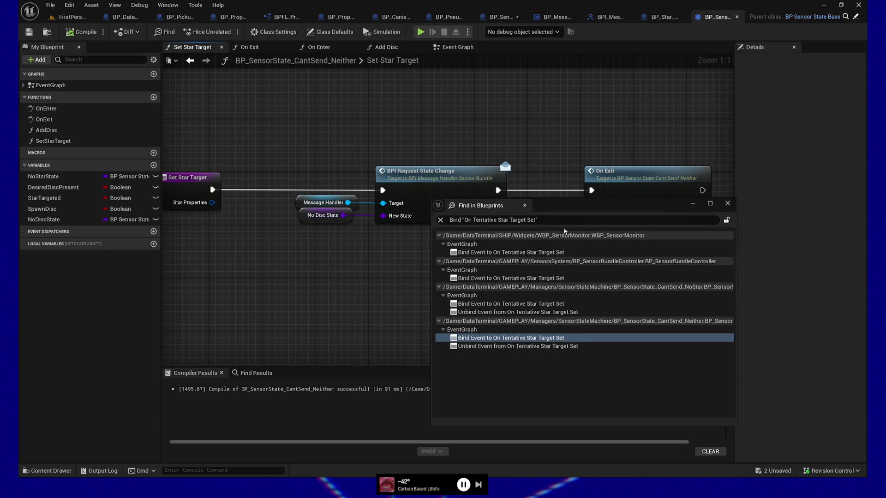
pyautogui.click(727, 204)
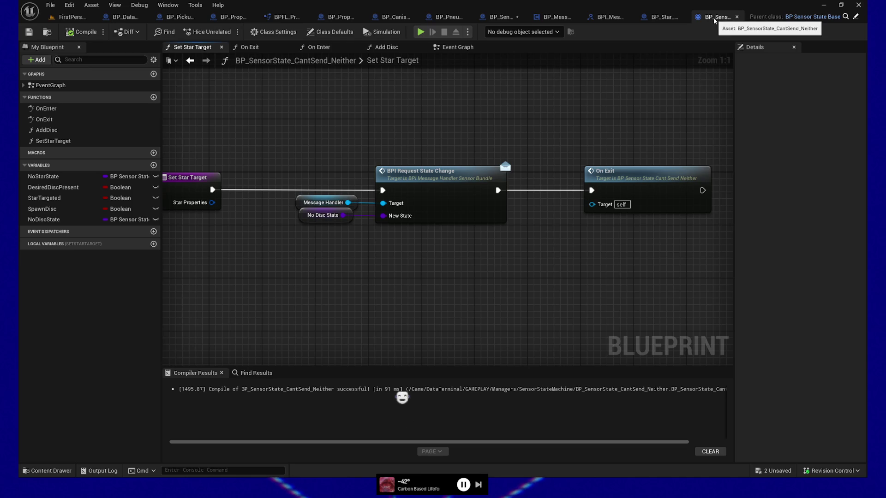
# Close the Neither state and select Call On Tentative Star Target Set in BP_MessageHandler_SensorBundle.
pyautogui.click(737, 17)
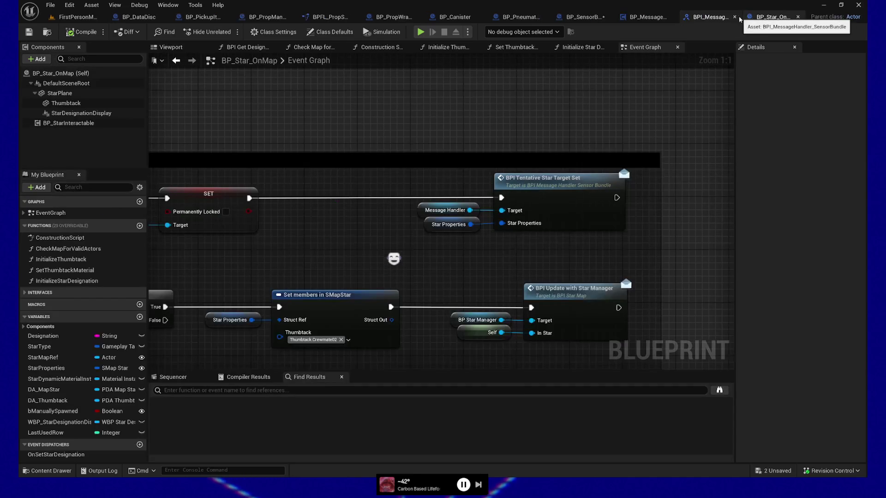
pyautogui.moveTo(321, 258)
pyautogui.mouseDown()
pyautogui.moveTo(349, 249)
pyautogui.moveTo(387, 179)
pyautogui.moveTo(397, 198)
pyautogui.mouseUp()
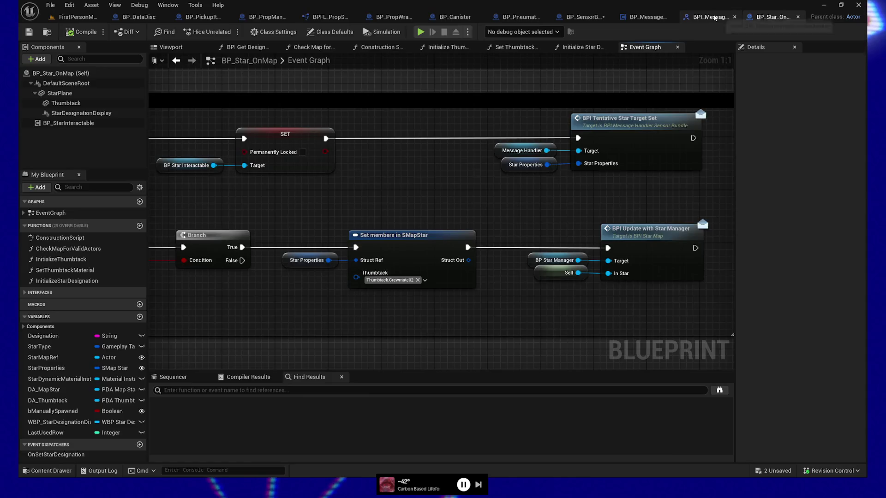
pyautogui.click(714, 17)
pyautogui.click(644, 17)
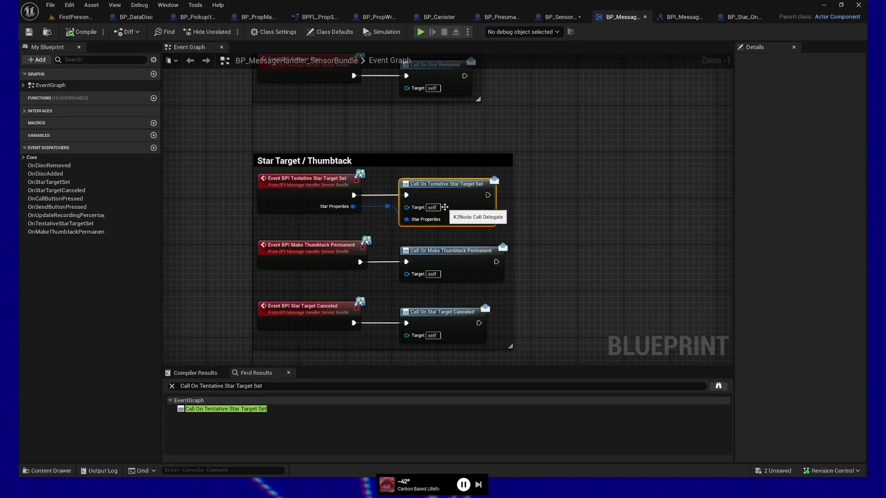
pyautogui.click(300, 191)
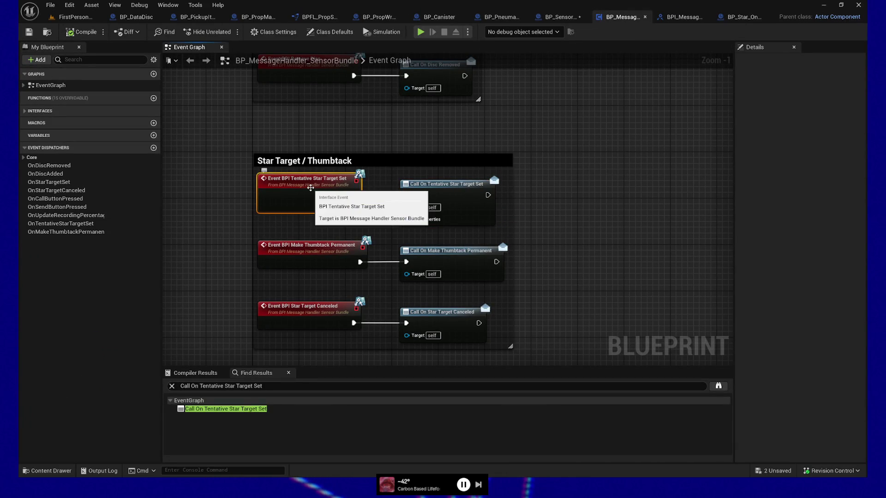
pyautogui.click(443, 192)
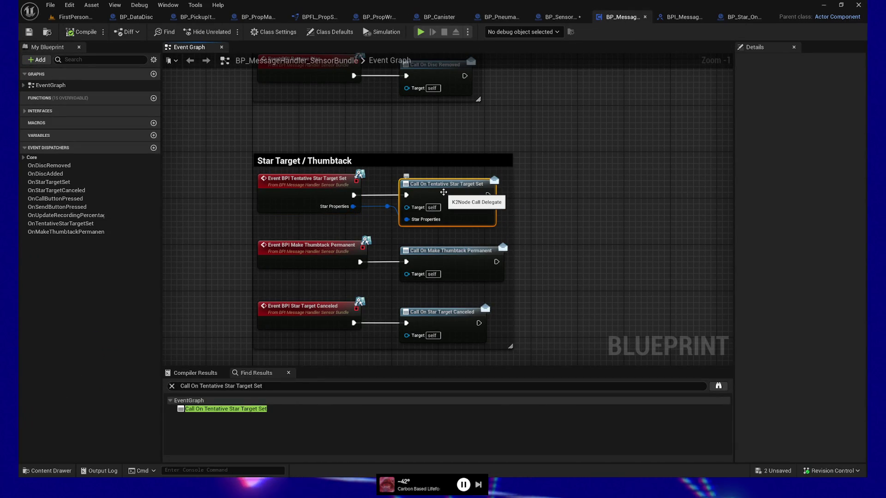
pyautogui.hotkey('ctrl', 'shift', 'f')
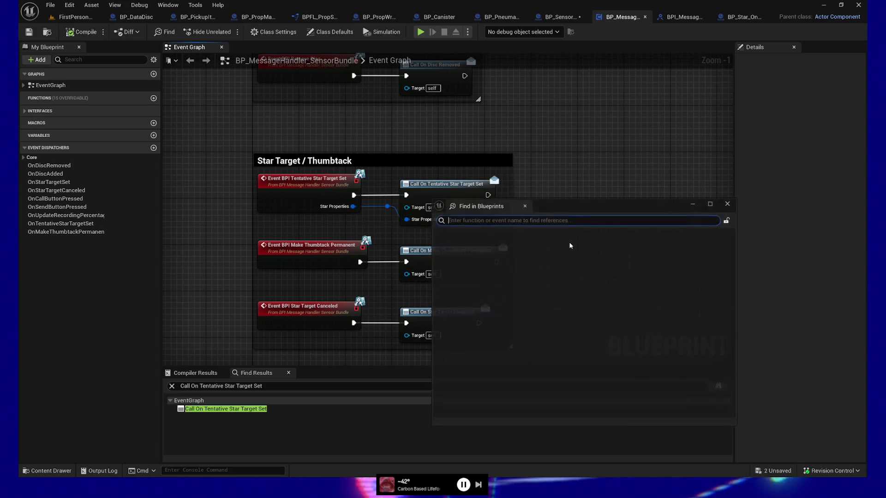
pyautogui.rightClick(440, 189)
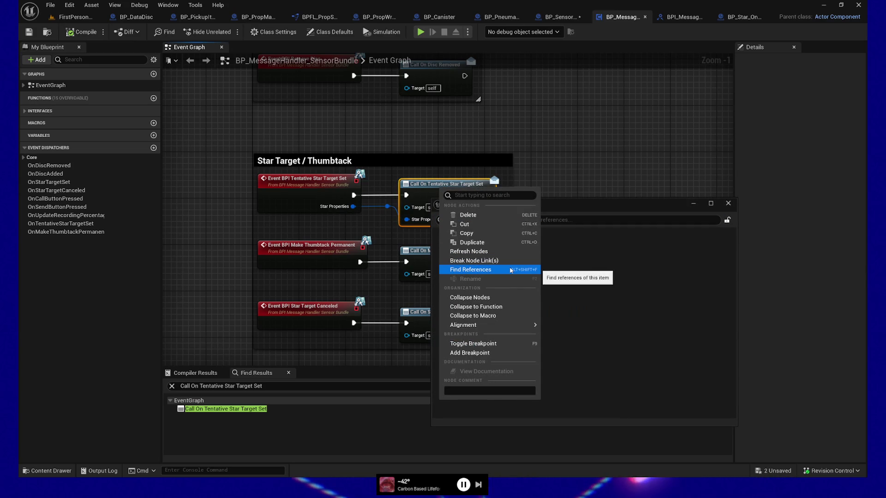
pyautogui.click(187, 386)
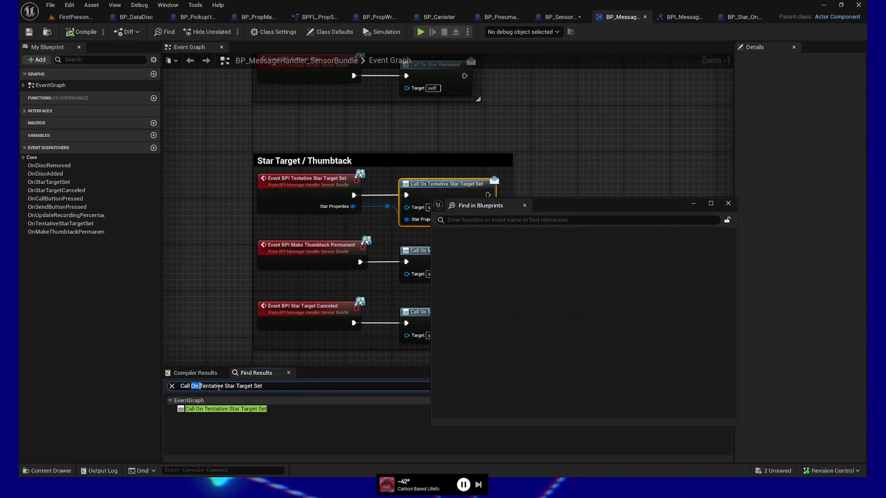
# Search all blueprints for 'Bind On Tentative Star Target Set' and open BP_SensorBundleController's Save Tentative Star Target.
pyautogui.click(476, 220)
pyautogui.write('Bind On Tentative Star Target Set')
pyautogui.press('Return')
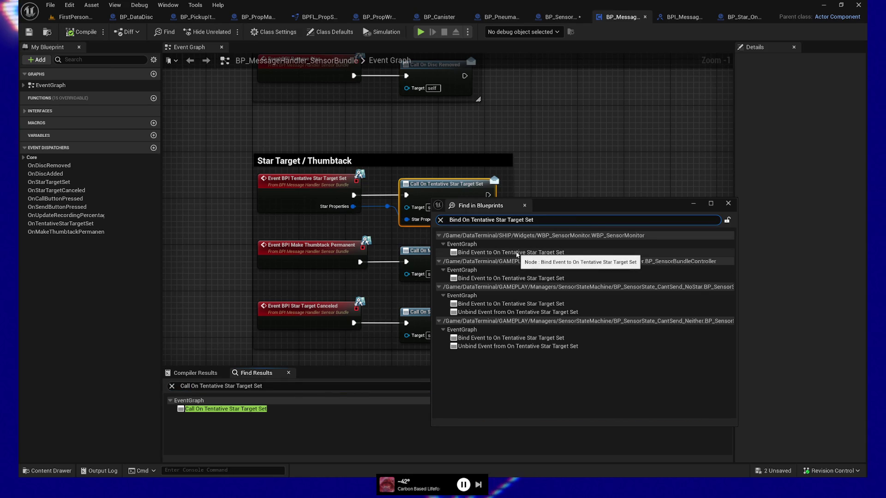
pyautogui.doubleClick(516, 255)
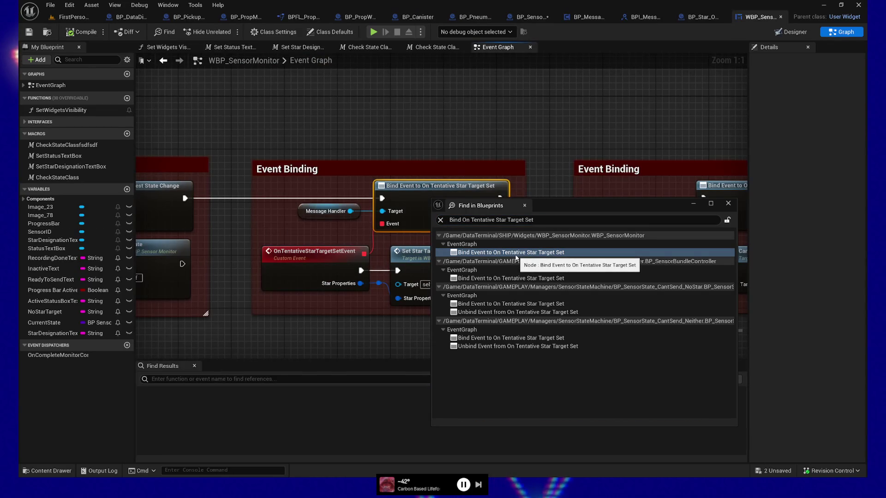
pyautogui.doubleClick(527, 278)
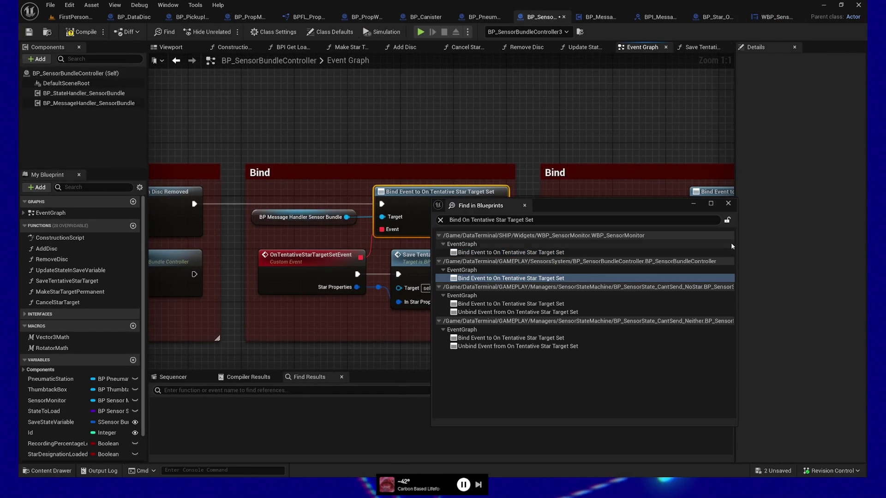
pyautogui.click(728, 204)
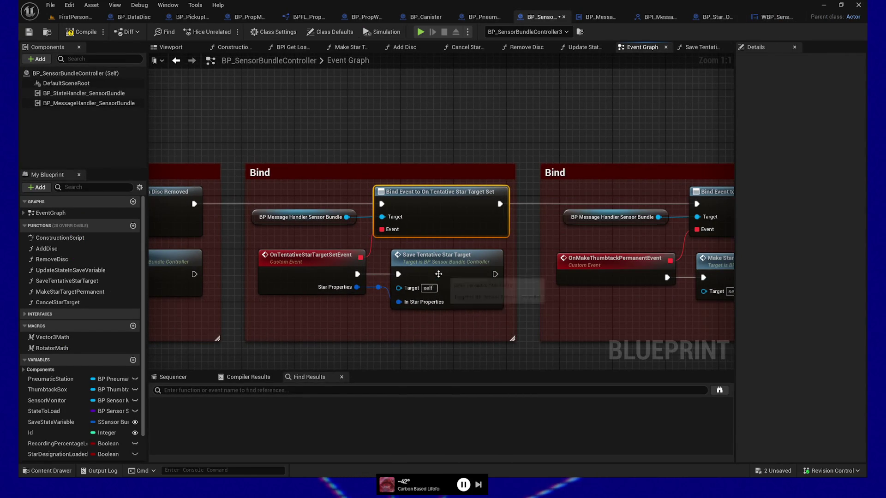
pyautogui.doubleClick(439, 274)
pyautogui.moveTo(404, 270)
pyautogui.mouseDown()
pyautogui.moveTo(414, 300)
pyautogui.moveTo(429, 307)
pyautogui.mouseUp()
# Return from Save Tentative Star Target to the controller's event graph and save BP_SensorBundleController.
pyautogui.moveTo(458, 242); pyautogui.dragTo(444, 249)
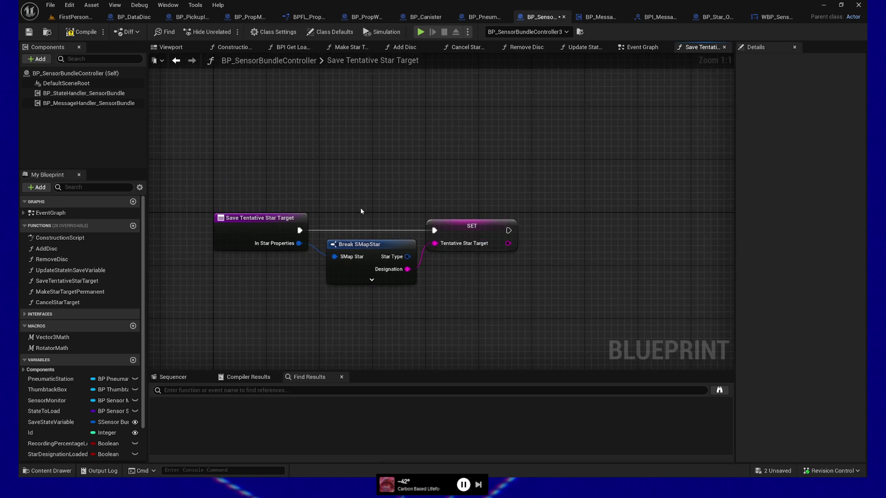
pyautogui.hotkey('alt', 'Left')
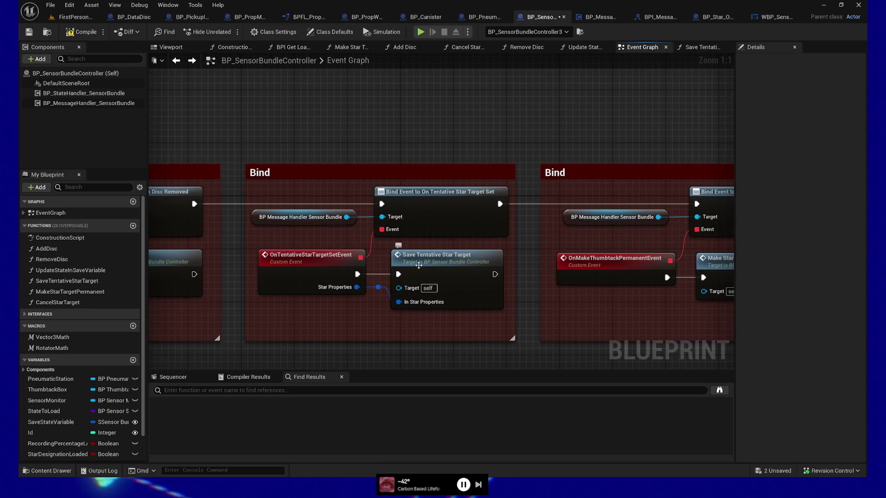
pyautogui.click(415, 260)
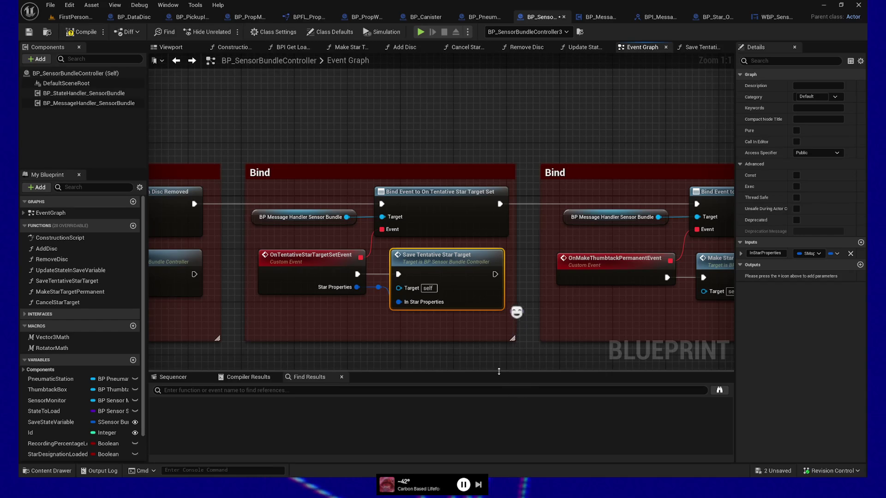
pyautogui.scroll(-1, 81, 433)
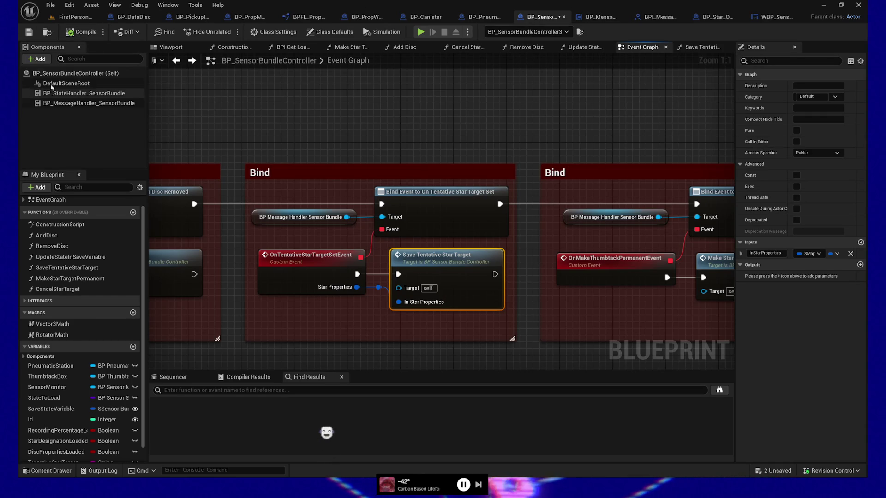
pyautogui.hotkey('ctrl', 's')
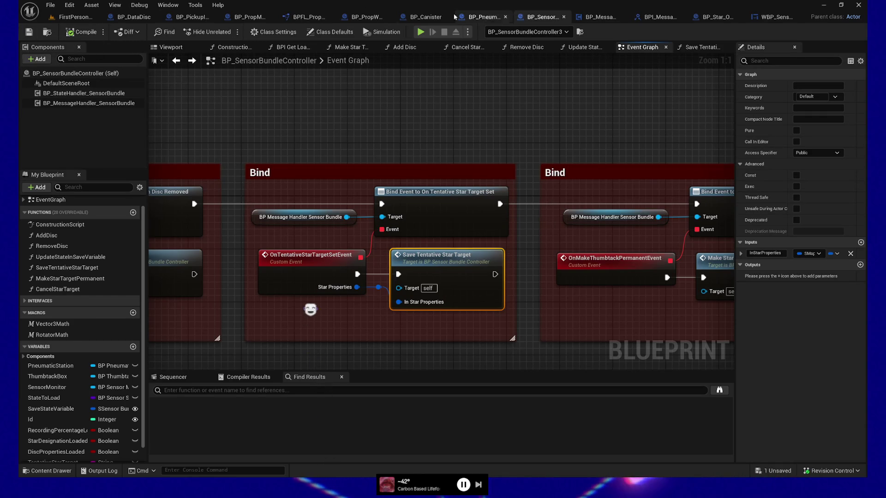
# Look over BP_Canister's event graph, then switch to BP_PneumaticStation.
pyautogui.click(420, 17)
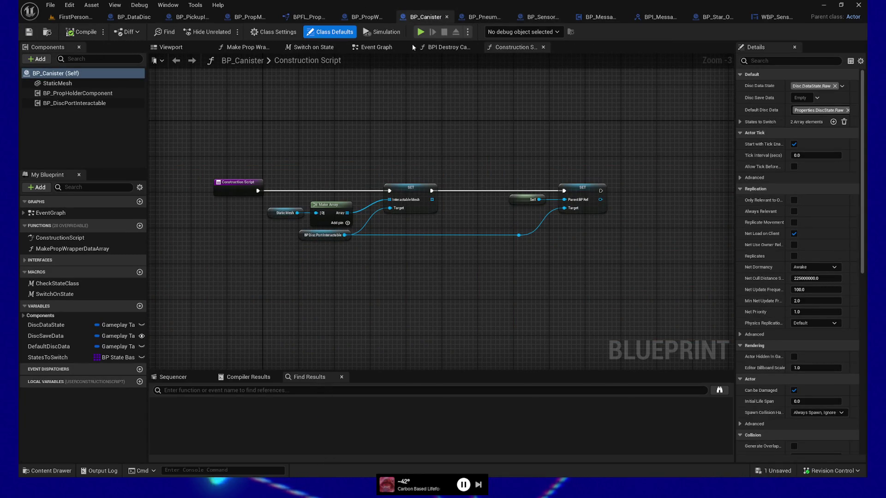
pyautogui.click(382, 47)
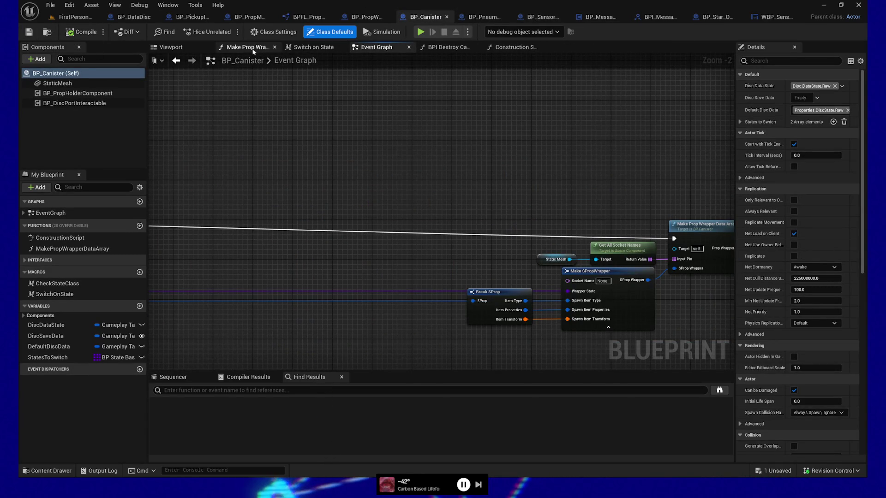
pyautogui.click(480, 17)
# Find all references to DiscProperties by name from the Disc Properties SET node.
pyautogui.moveTo(449, 285); pyautogui.dragTo(402, 294)
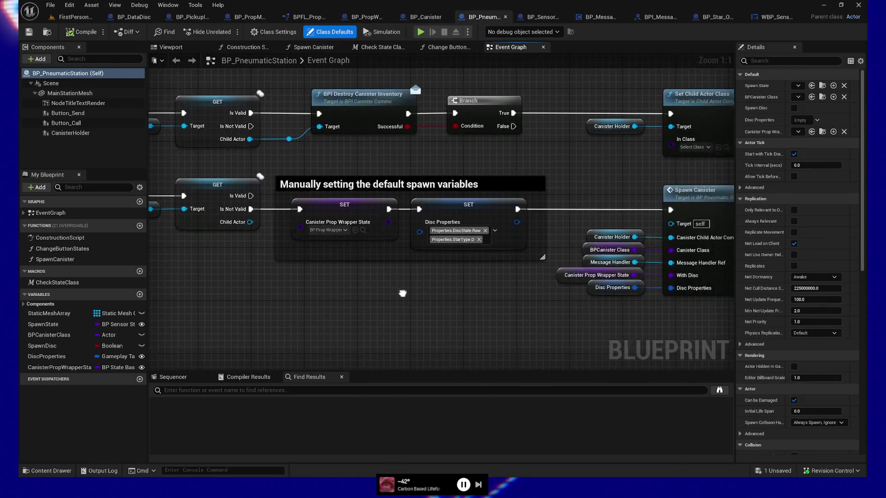
pyautogui.moveTo(438, 157); pyautogui.dragTo(374, 303)
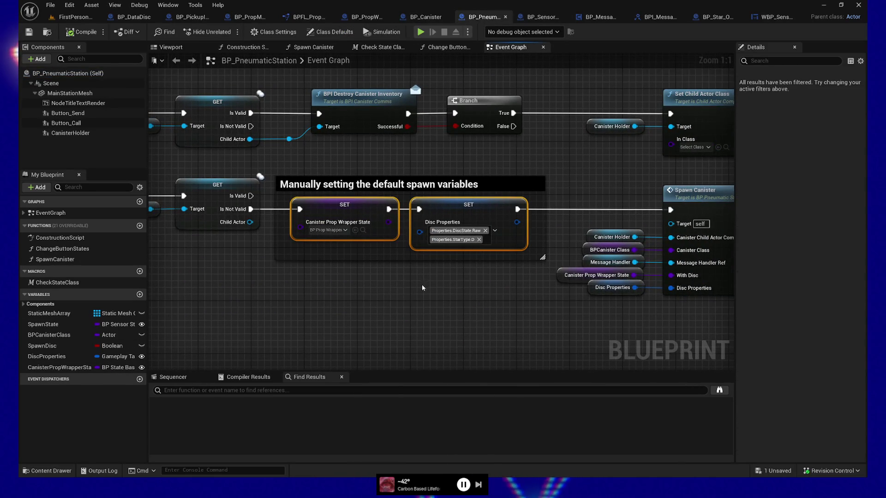
pyautogui.click(464, 210)
pyautogui.rightClick(464, 208)
pyautogui.moveTo(525, 288)
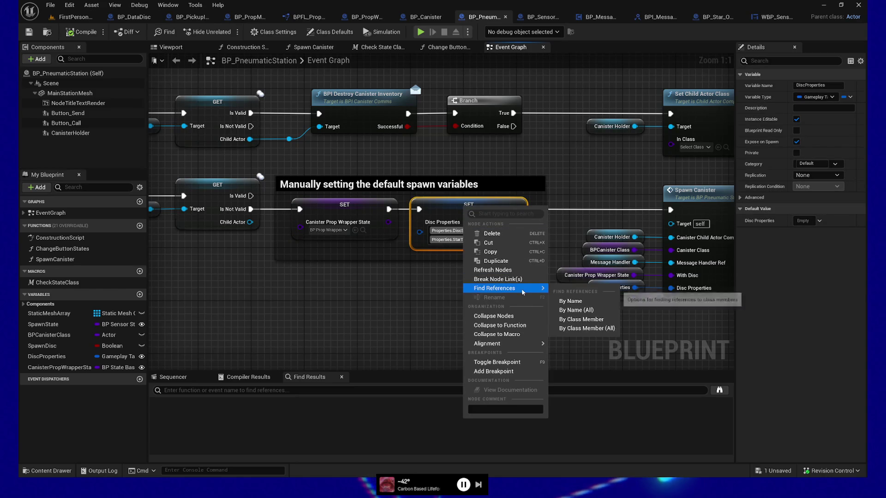
pyautogui.click(584, 304)
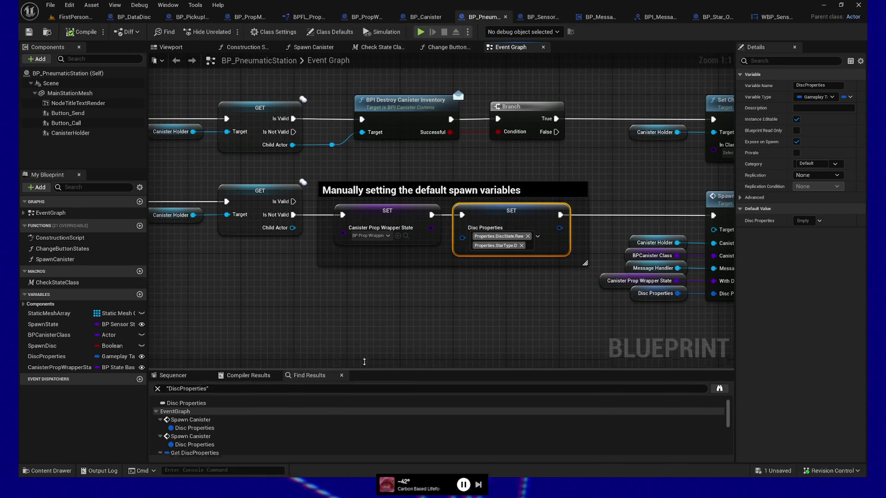
# Enlarge the Find Results panel and shift the graph up to reveal more DiscProperties references.
pyautogui.moveTo(372, 372); pyautogui.dragTo(373, 311)
pyautogui.moveTo(474, 284); pyautogui.dragTo(477, 227)
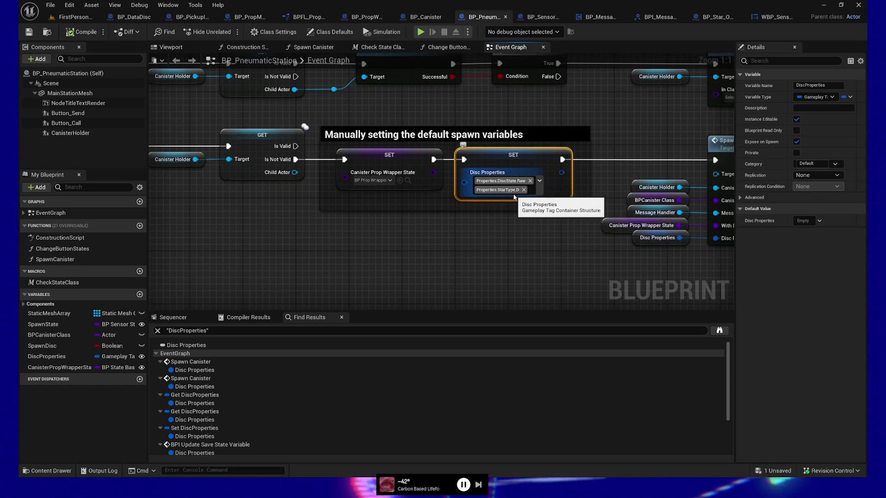
# Compare Save Tentative Star Target's Break SMapStar and SET nodes with BP_PneumaticStation's spawn setup, then show the controller's Viewport.
pyautogui.click(545, 21)
pyautogui.doubleClick(443, 264)
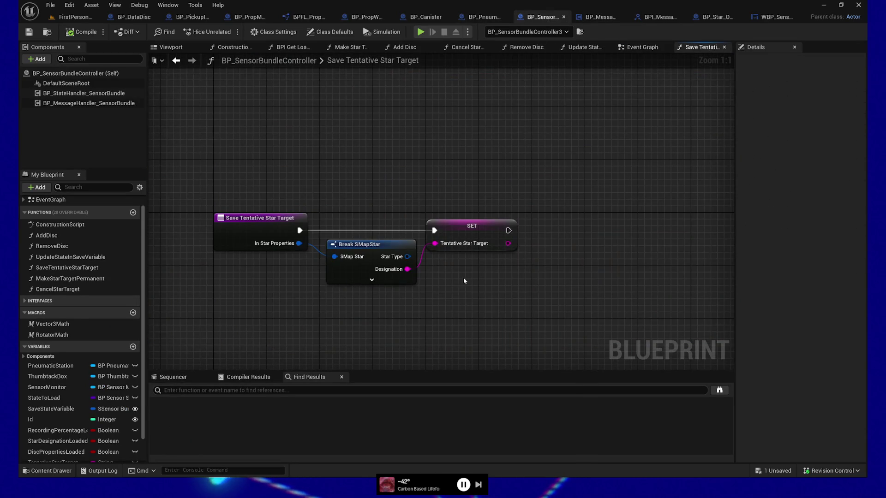
pyautogui.moveTo(403, 190); pyautogui.dragTo(517, 303)
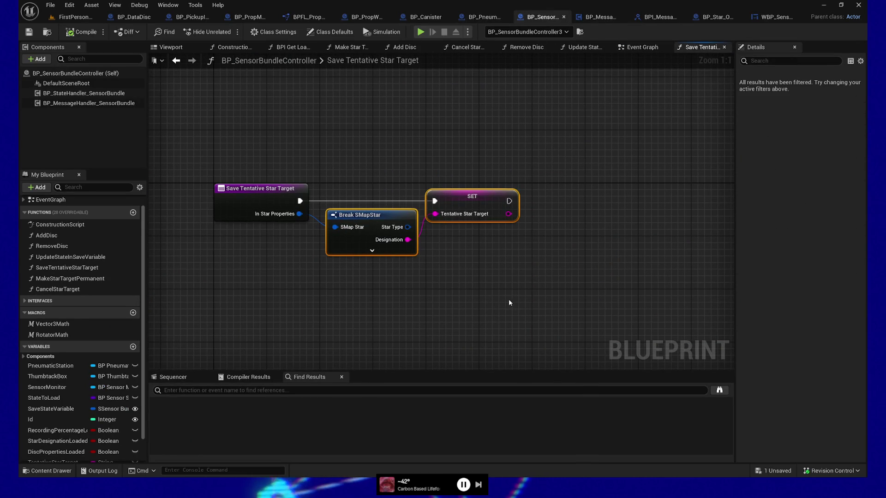
pyautogui.click(490, 20)
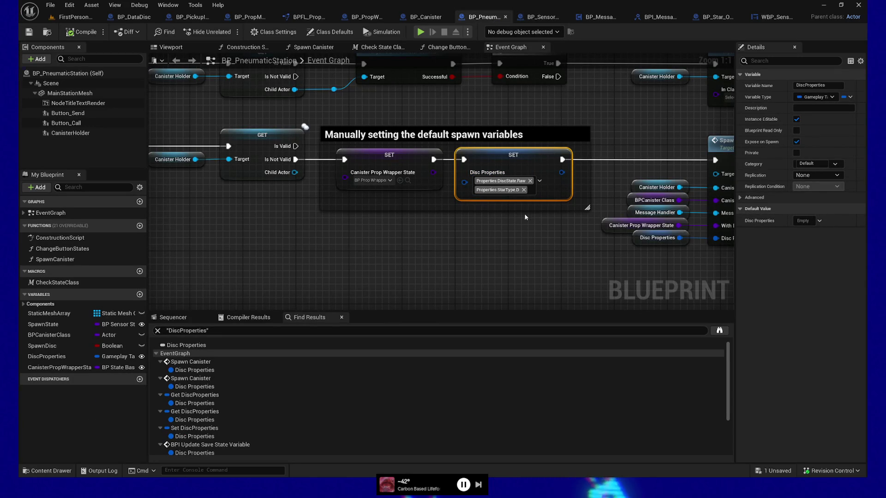
pyautogui.click(539, 16)
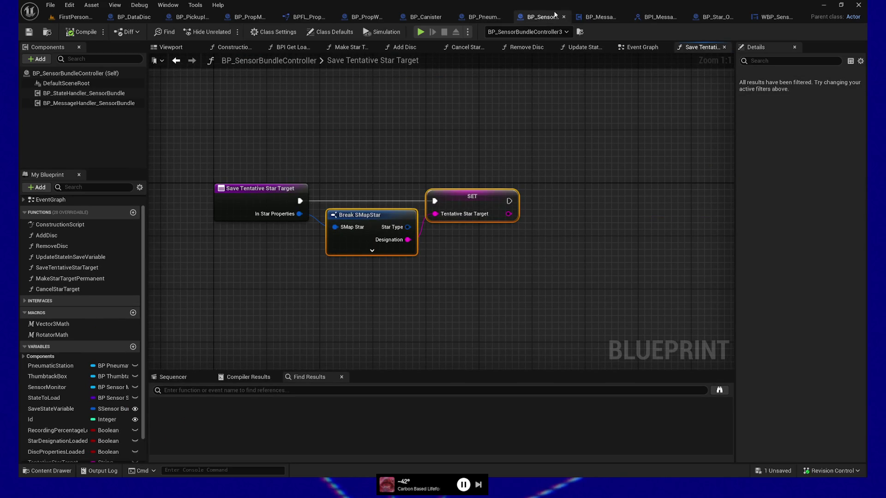
pyautogui.click(492, 17)
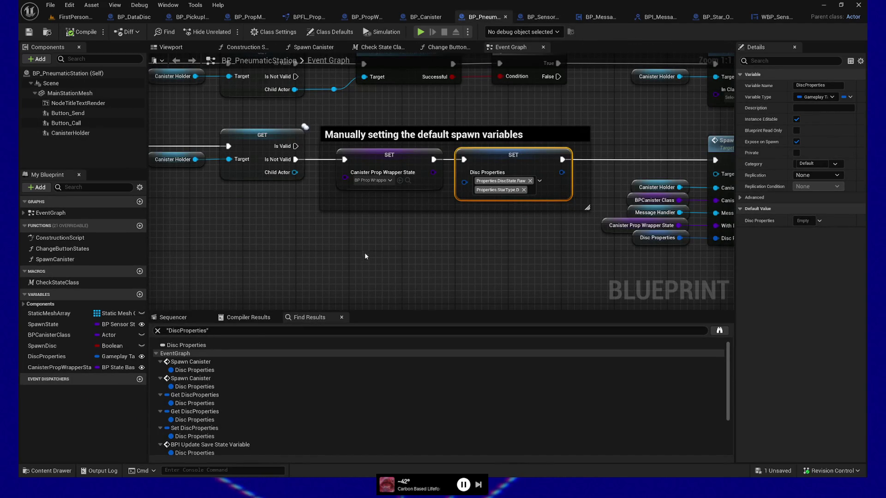
pyautogui.click(523, 15)
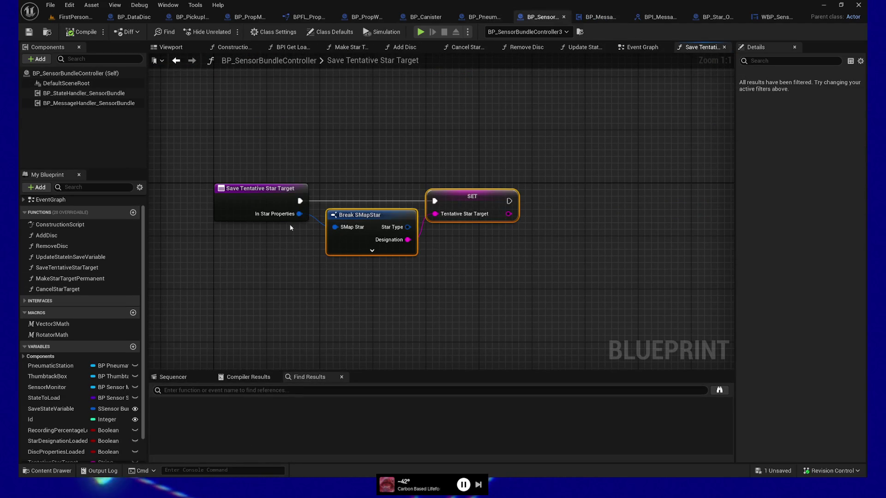
pyautogui.click(178, 47)
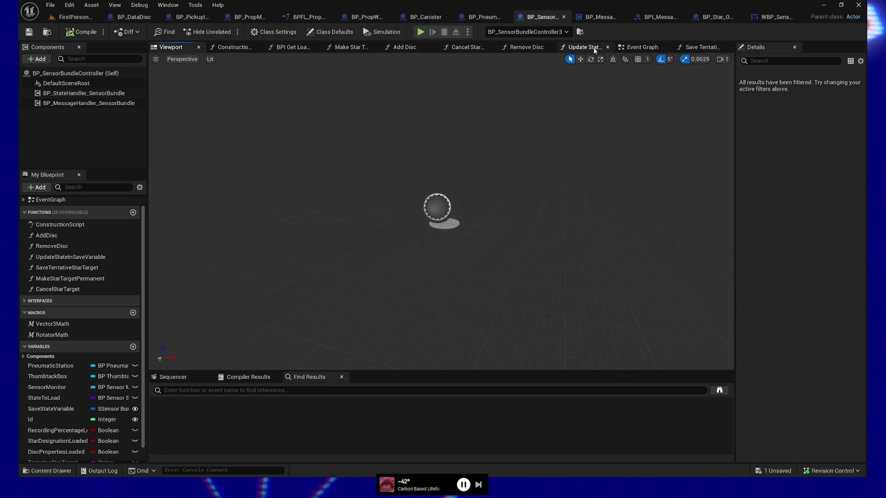
# Review the controller's Step 1 event graph nodes and BP_PneumaticStation, then reopen Save Tentative Star Target.
pyautogui.click(640, 47)
pyautogui.scroll(-5, 576, 242)
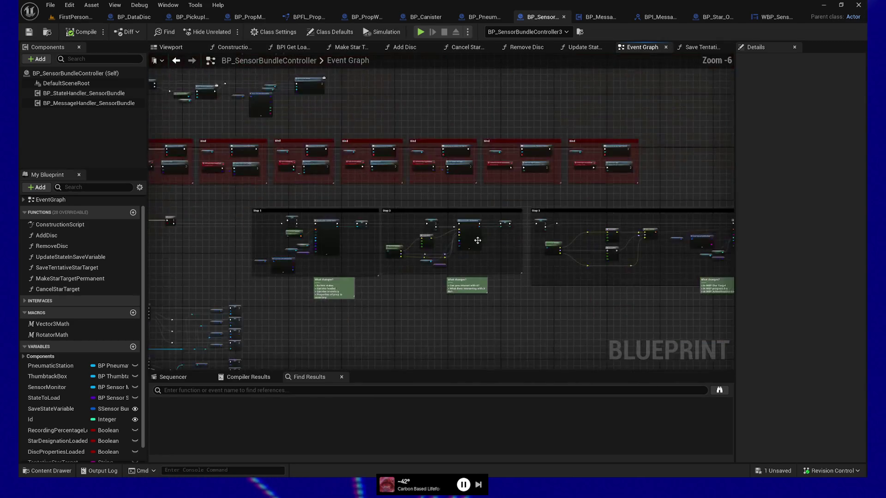
pyautogui.scroll(4, 471, 184)
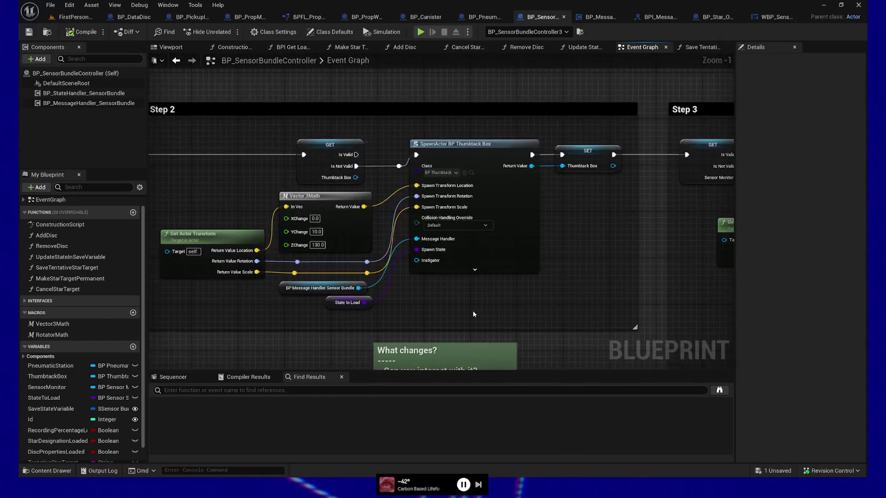
pyautogui.moveTo(437, 307)
pyautogui.mouseDown()
pyautogui.moveTo(518, 308)
pyautogui.moveTo(605, 283)
pyautogui.mouseUp()
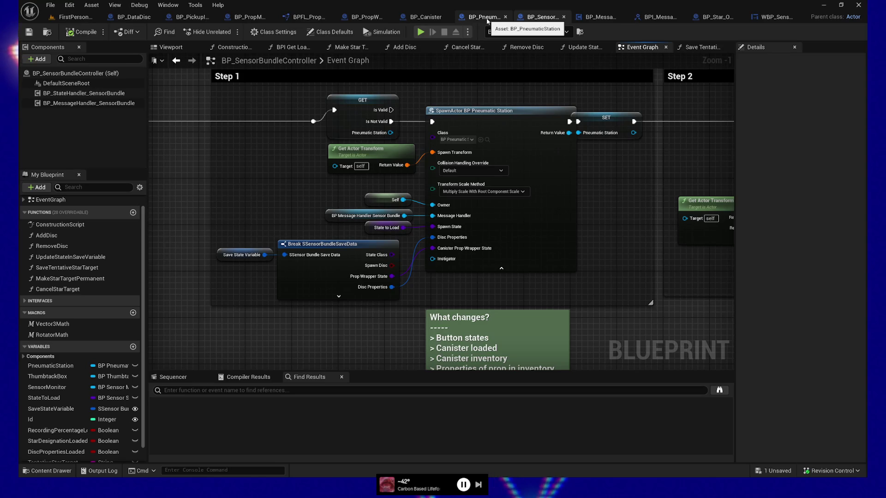
pyautogui.click(487, 19)
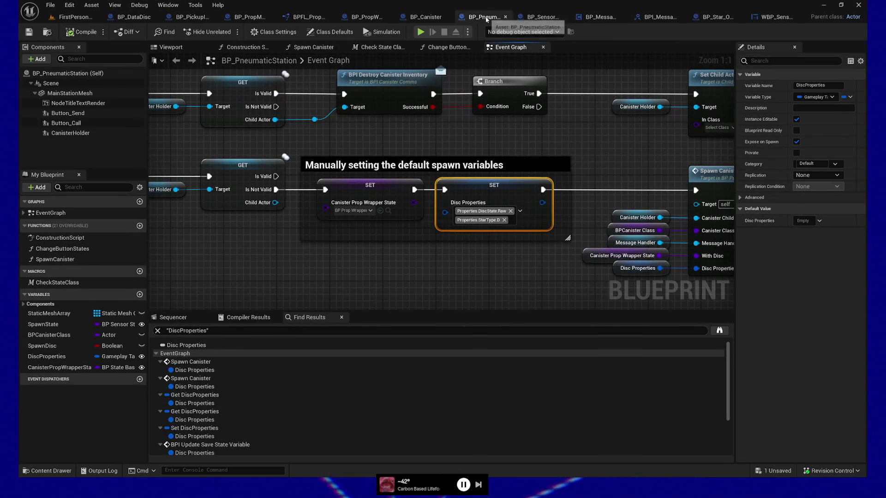
pyautogui.click(552, 17)
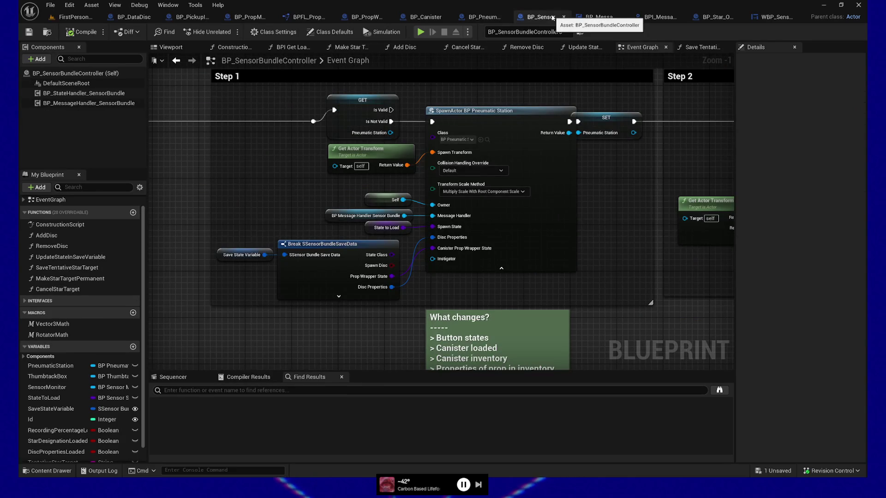
pyautogui.click(711, 47)
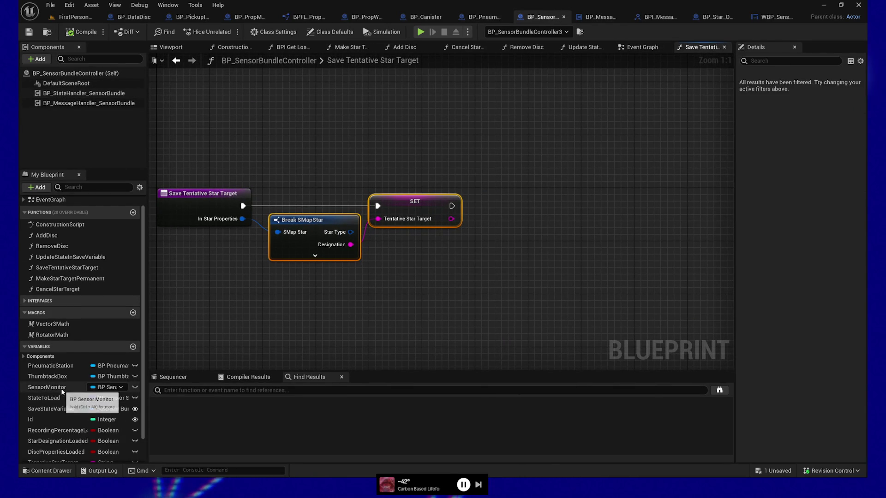
# Drop a Get PneumaticStation node into Save Tentative Star Target, then return to BP_PneumaticStation's event graph.
pyautogui.moveTo(50, 365)
pyautogui.mouseDown()
pyautogui.moveTo(246, 358)
pyautogui.moveTo(430, 309)
pyautogui.moveTo(514, 266)
pyautogui.mouseUp()
pyautogui.click(461, 317)
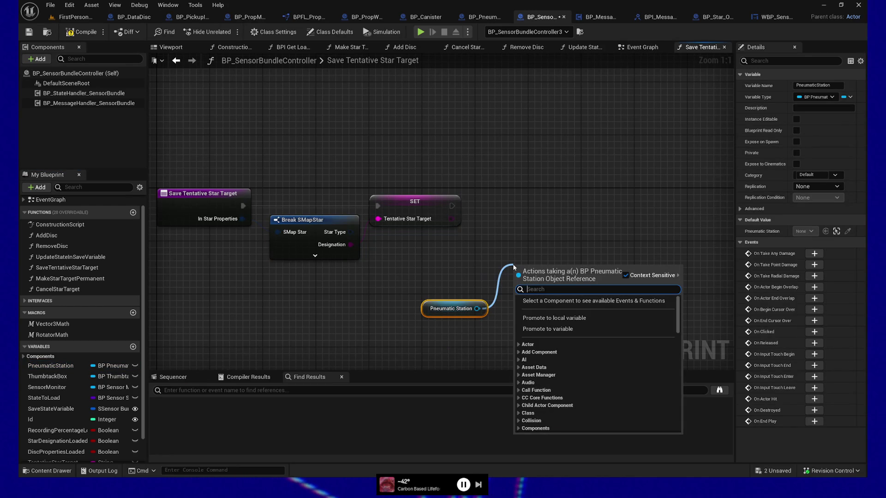
pyautogui.click(516, 213)
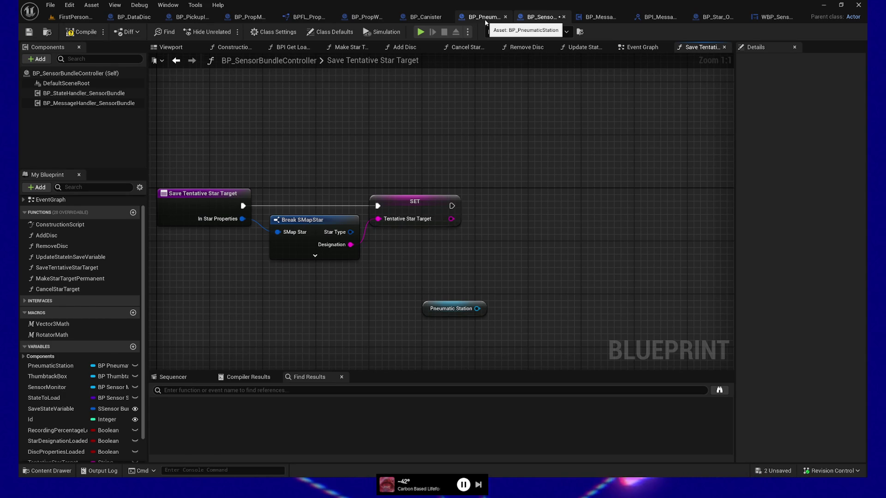
pyautogui.click(485, 18)
pyautogui.moveTo(454, 300)
pyautogui.mouseDown()
pyautogui.moveTo(482, 274)
pyautogui.moveTo(476, 307)
pyautogui.mouseUp()
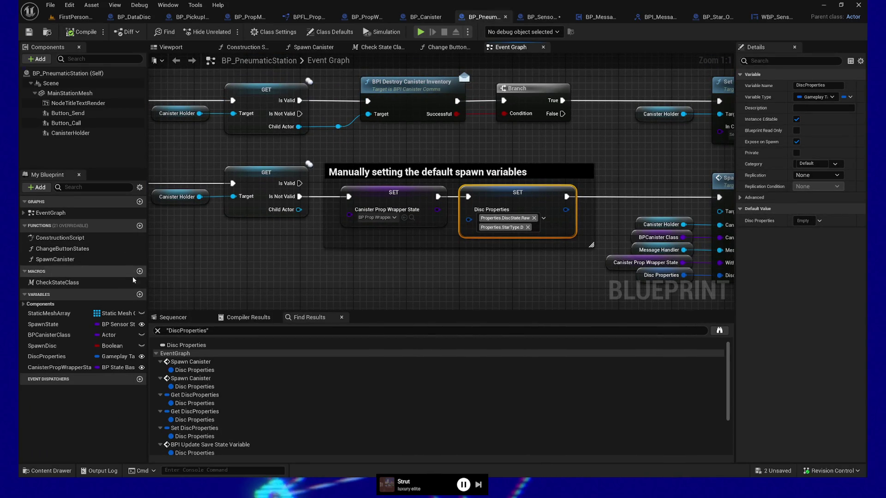
# Create a SetDiscProperties function whose InDiscProperties input feeds a SET DiscProperties node.
pyautogui.click(140, 226)
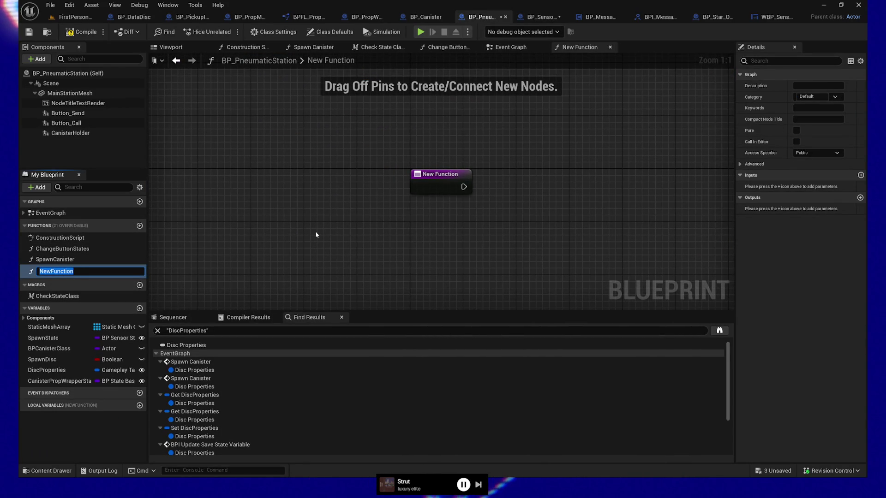
pyautogui.write('SetDisc')
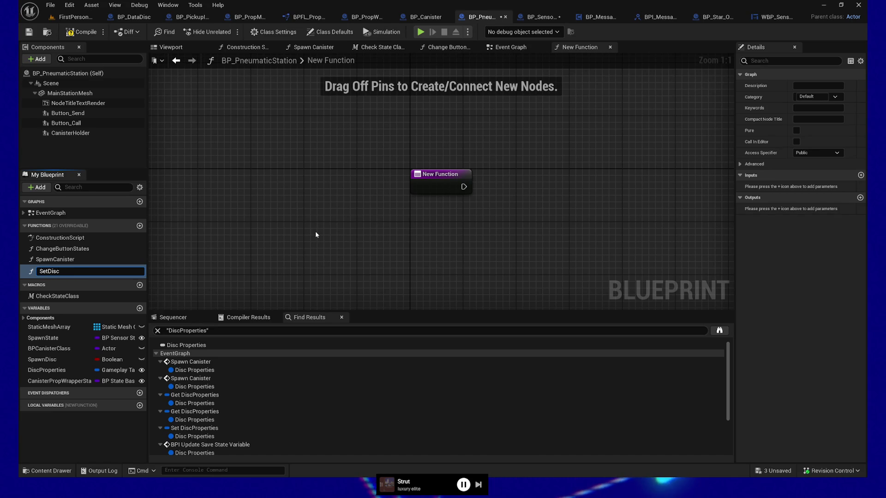
pyautogui.write('Properties')
pyautogui.press('Return')
pyautogui.moveTo(51, 379)
pyautogui.mouseDown()
pyautogui.moveTo(442, 258)
pyautogui.moveTo(532, 194)
pyautogui.moveTo(522, 187)
pyautogui.mouseUp()
pyautogui.moveTo(525, 219)
pyautogui.mouseDown()
pyautogui.moveTo(474, 189)
pyautogui.moveTo(525, 200)
pyautogui.mouseUp()
pyautogui.click(708, 190)
pyautogui.click(749, 211)
pyautogui.write('In')
pyautogui.click(580, 179)
# Align the SET node with the function entry, then compile and save BP_PneumaticStation.
pyautogui.click(568, 206)
pyautogui.moveTo(568, 205); pyautogui.dragTo(568, 193)
pyautogui.moveTo(413, 157); pyautogui.dragTo(602, 238)
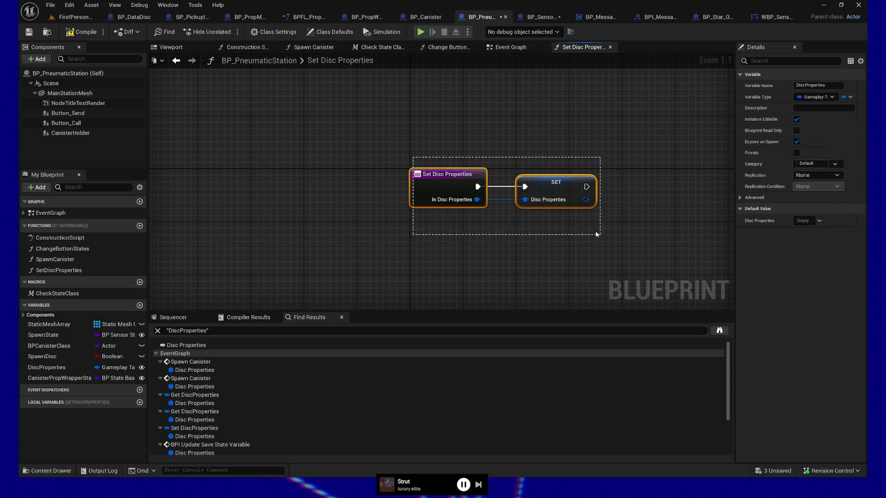
pyautogui.moveTo(556, 190); pyautogui.dragTo(489, 191)
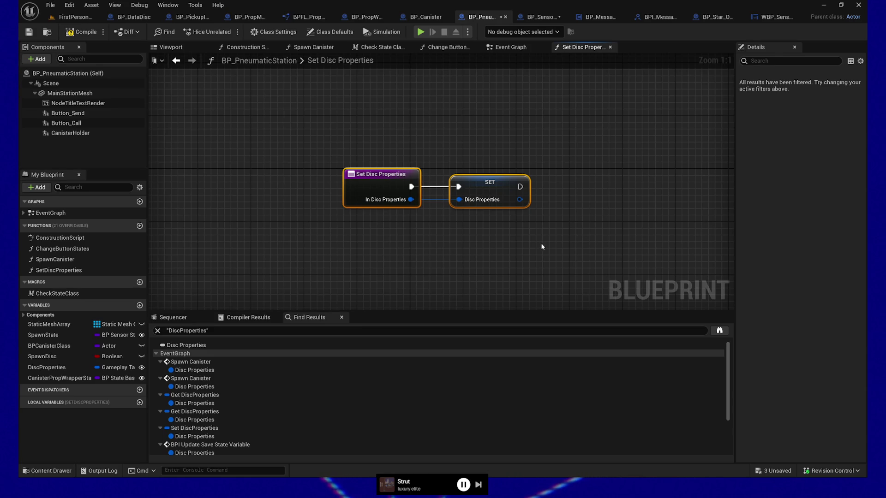
pyautogui.click(503, 242)
pyautogui.moveTo(254, 126)
pyautogui.mouseDown()
pyautogui.moveTo(513, 221)
pyautogui.moveTo(496, 285)
pyautogui.mouseUp()
pyautogui.moveTo(286, 175)
pyautogui.mouseDown()
pyautogui.moveTo(458, 237)
pyautogui.moveTo(379, 128)
pyautogui.mouseUp()
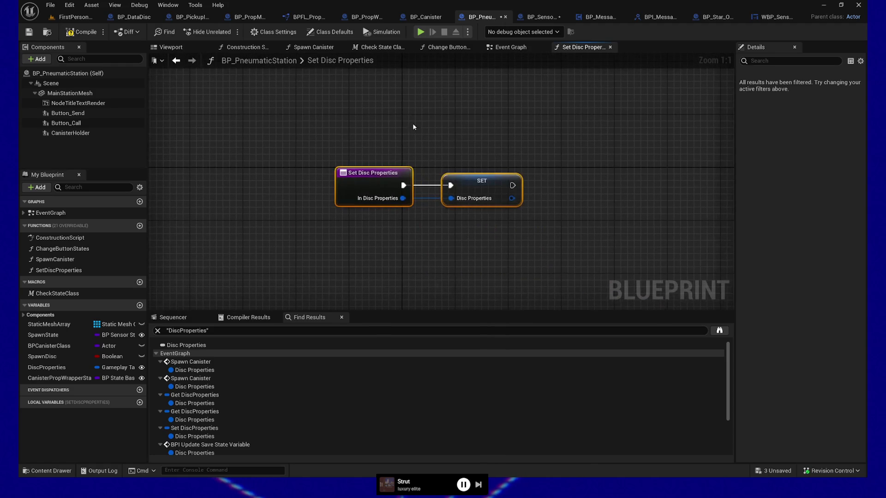
pyautogui.click(83, 33)
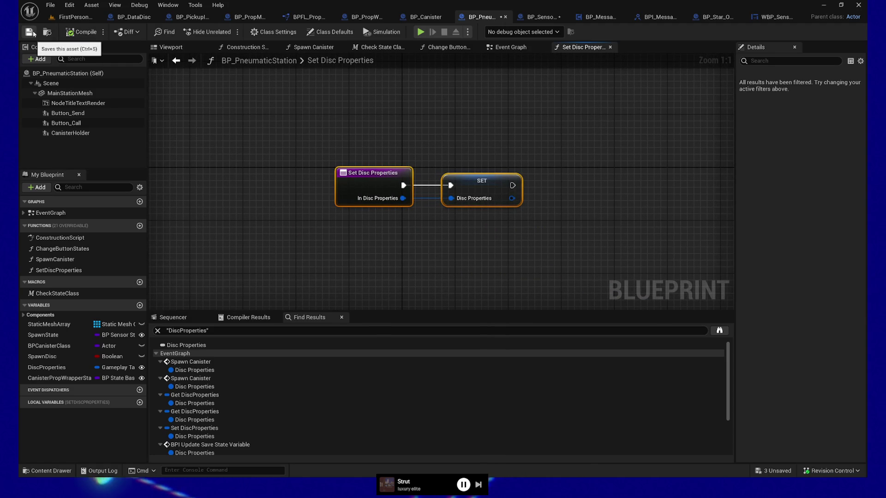
pyautogui.click(38, 33)
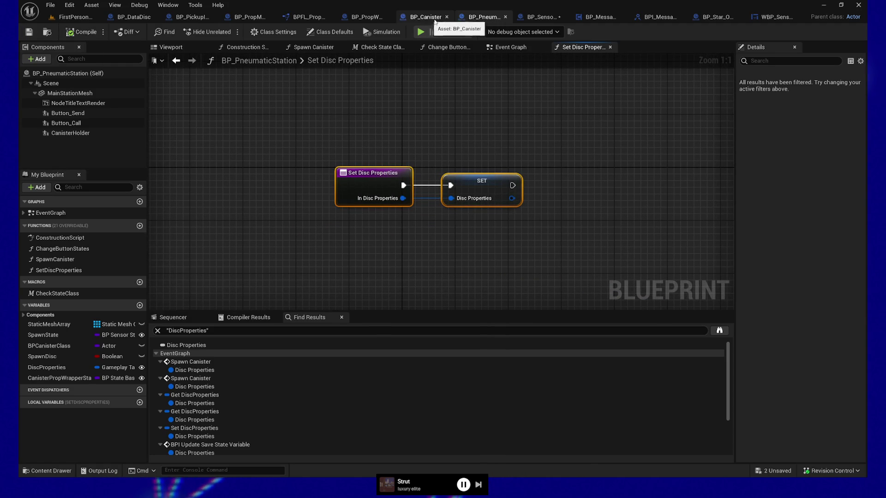
# In BP_SensorBundleController, add a Set Disc Properties call on Pneumatic Station after the SET node.
pyautogui.click(541, 17)
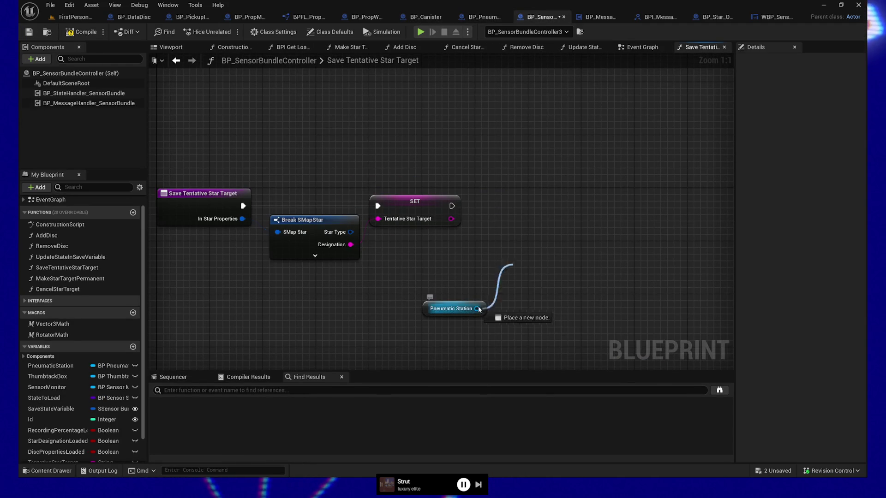
pyautogui.moveTo(477, 309); pyautogui.dragTo(525, 265)
pyautogui.write('set disc')
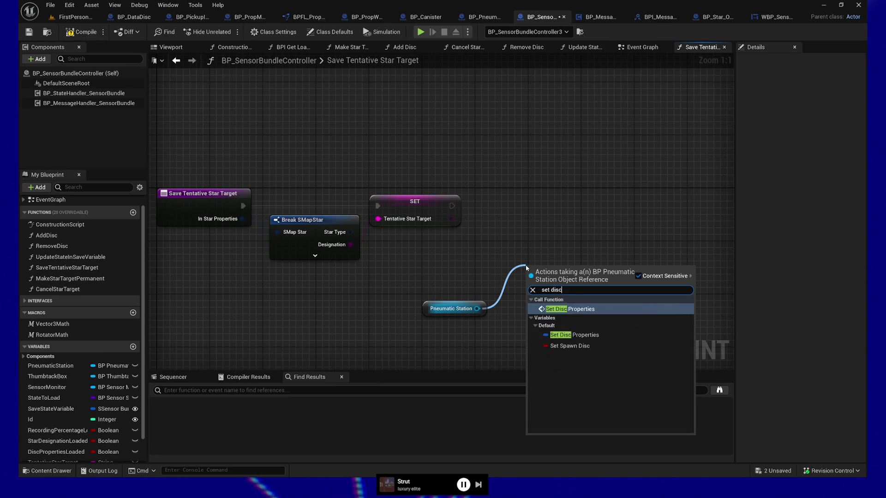
pyautogui.click(581, 309)
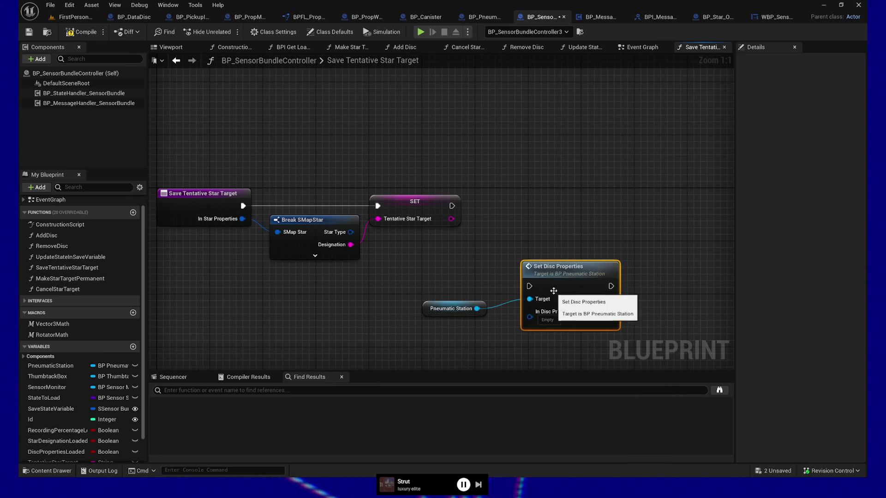
pyautogui.moveTo(623, 282); pyautogui.dragTo(385, 336)
pyautogui.moveTo(569, 280); pyautogui.dragTo(595, 247)
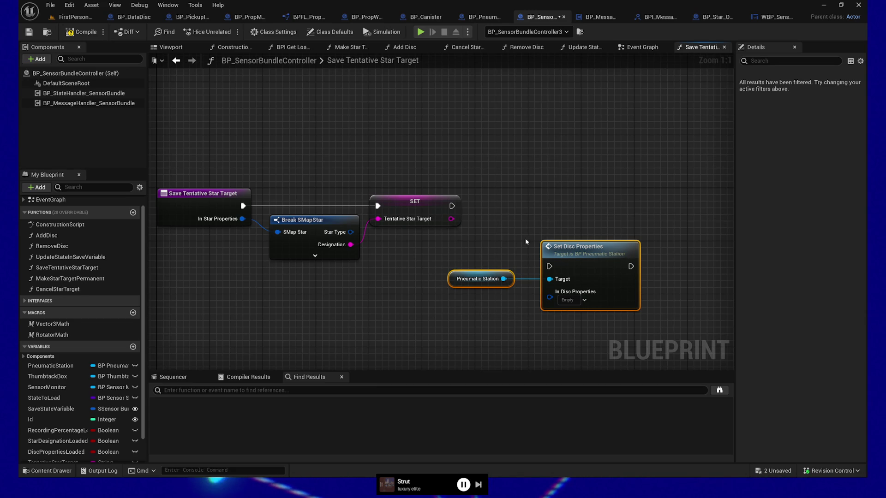
pyautogui.moveTo(452, 206)
pyautogui.mouseDown()
pyautogui.moveTo(549, 267)
pyautogui.moveTo(647, 241)
pyautogui.moveTo(666, 200)
pyautogui.moveTo(635, 197)
pyautogui.mouseUp()
# Try routing In Star Properties into In Disc Properties, then delete the unused reroute knot.
pyautogui.moveTo(212, 217)
pyautogui.mouseDown()
pyautogui.moveTo(228, 266)
pyautogui.moveTo(578, 264)
pyautogui.moveTo(614, 229)
pyautogui.moveTo(584, 241)
pyautogui.mouseUp()
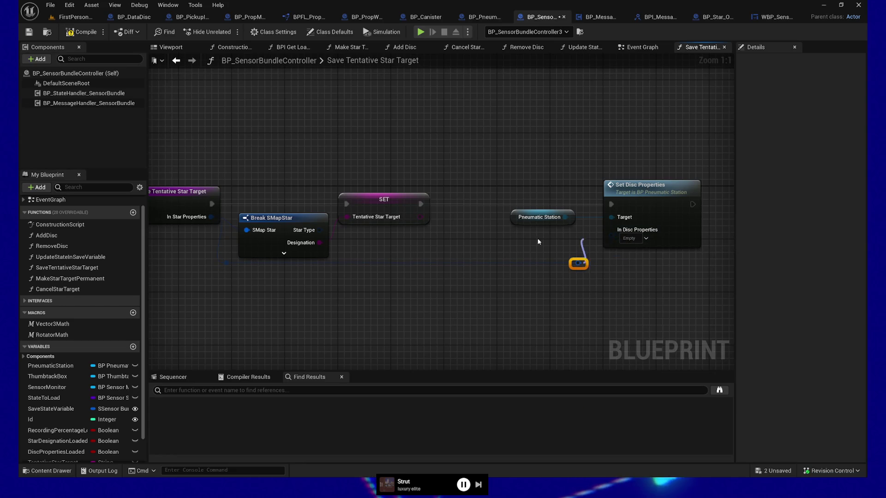
pyautogui.press('Escape')
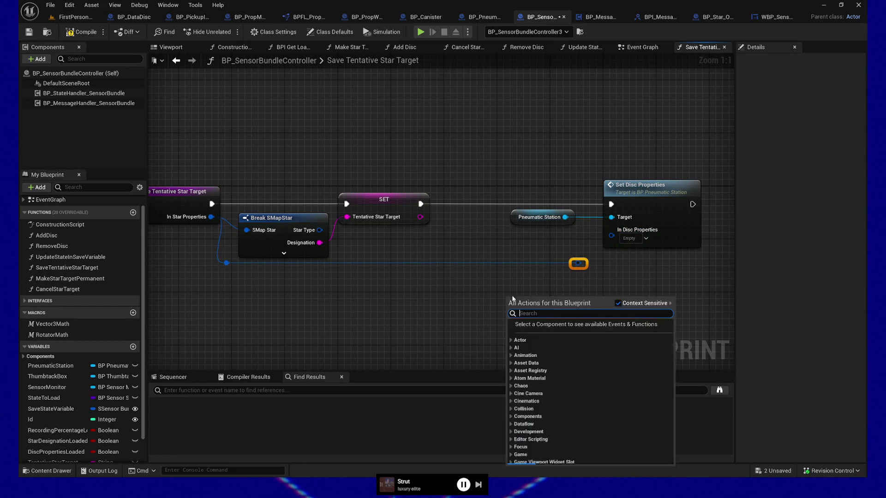
pyautogui.moveTo(612, 235)
pyautogui.mouseDown()
pyautogui.moveTo(556, 302)
pyautogui.moveTo(564, 252)
pyautogui.mouseUp()
pyautogui.write('make')
pyautogui.click(492, 308)
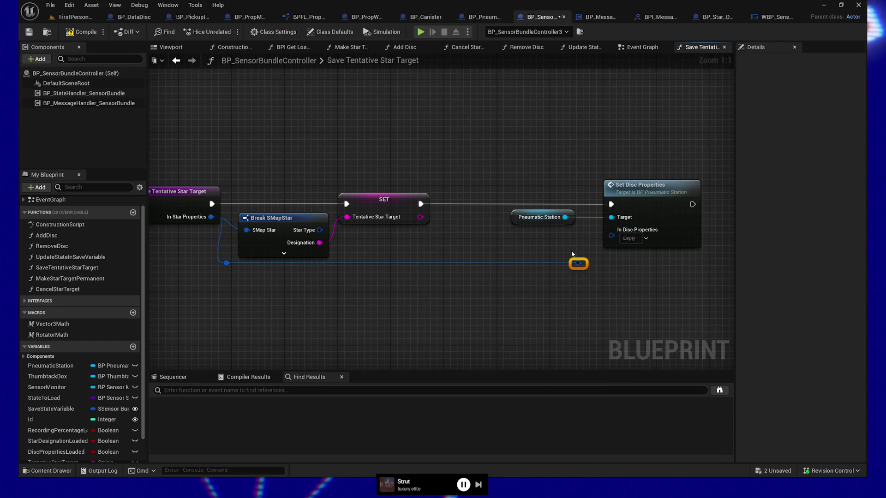
pyautogui.rightClick(579, 264)
pyautogui.click(295, 261)
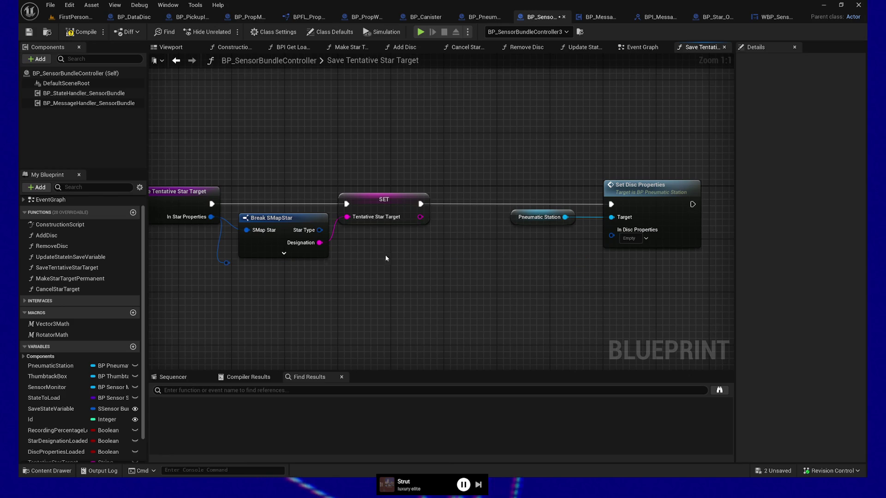
pyautogui.click(226, 264)
pyautogui.press('Delete')
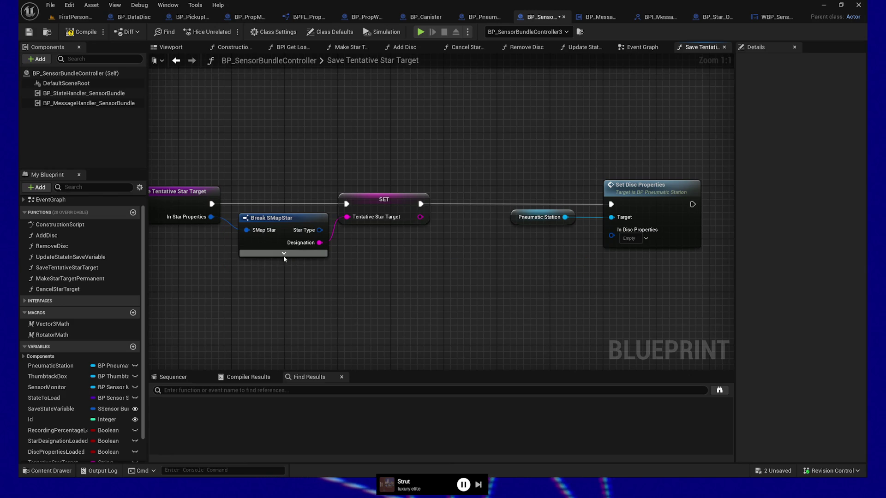
# Expand Break SMapStar's pins and nudge the SET node slightly right.
pyautogui.click(286, 254)
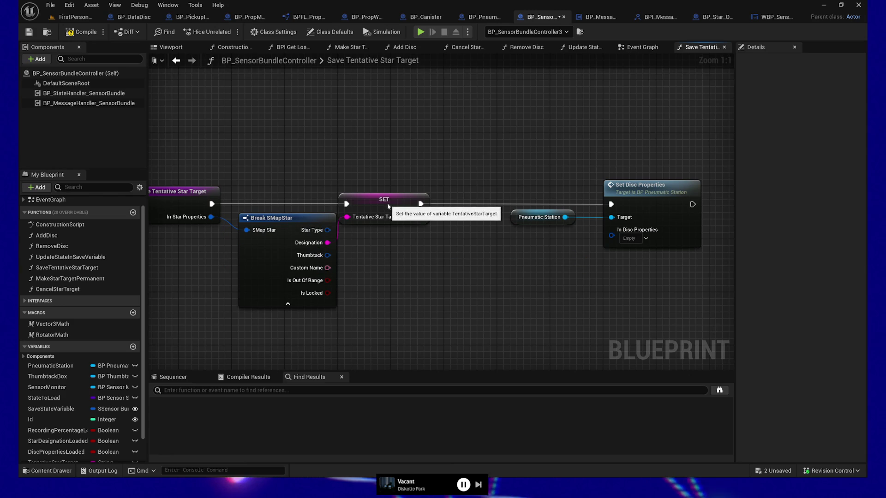
pyautogui.click(402, 208)
pyautogui.moveTo(428, 206); pyautogui.dragTo(435, 206)
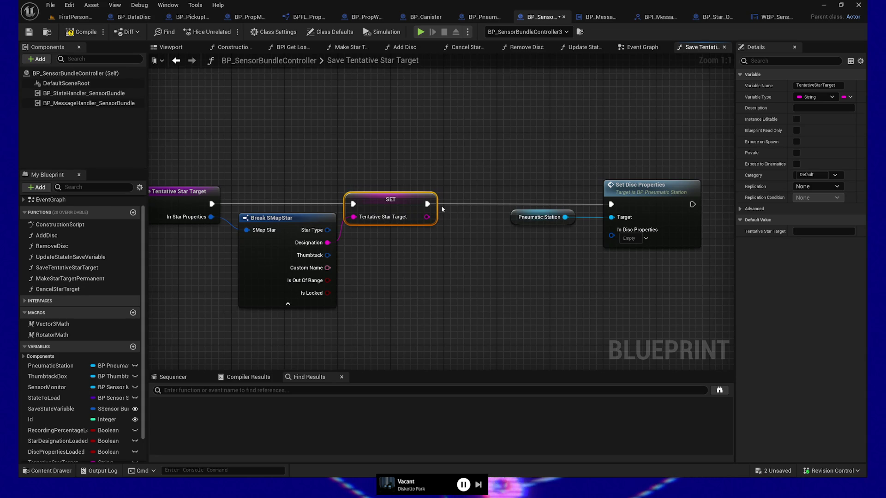
pyautogui.moveTo(593, 148); pyautogui.dragTo(703, 301)
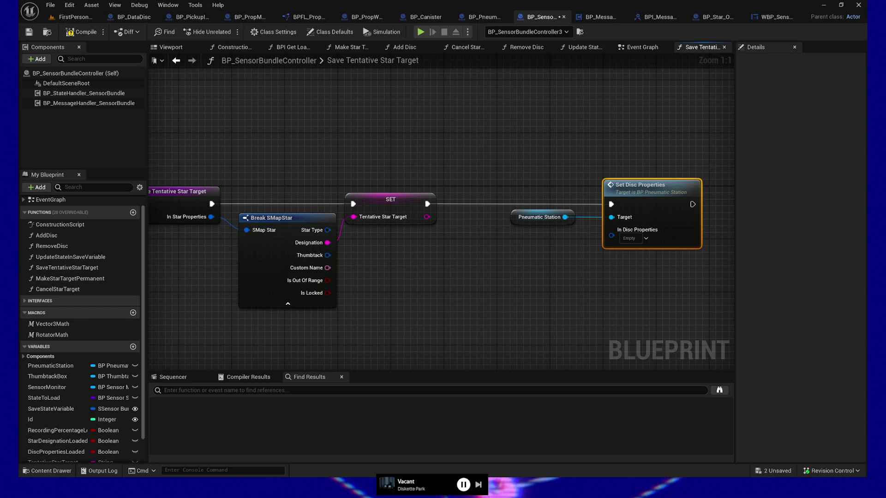
pyautogui.click(82, 32)
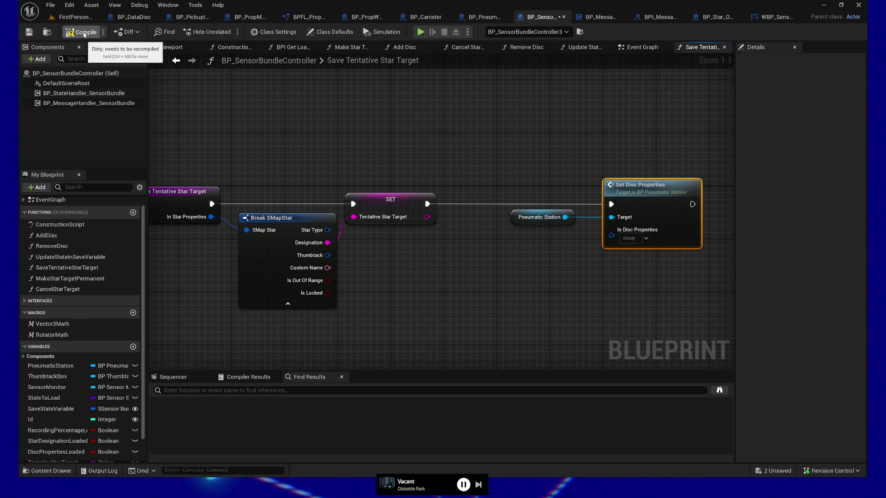
# Tidy the controller graph and check the desk in the FirstPerson level view.
pyautogui.moveTo(392, 295)
pyautogui.mouseDown()
pyautogui.moveTo(471, 281)
pyautogui.moveTo(395, 289)
pyautogui.mouseUp()
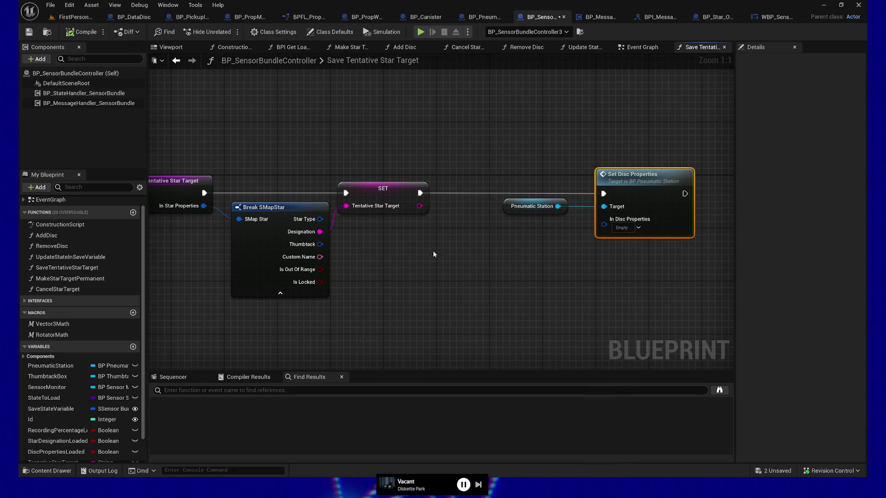
pyautogui.moveTo(508, 131); pyautogui.dragTo(716, 277)
pyautogui.moveTo(516, 10)
pyautogui.mouseDown()
pyautogui.moveTo(788, 19)
pyautogui.moveTo(760, 18)
pyautogui.mouseUp()
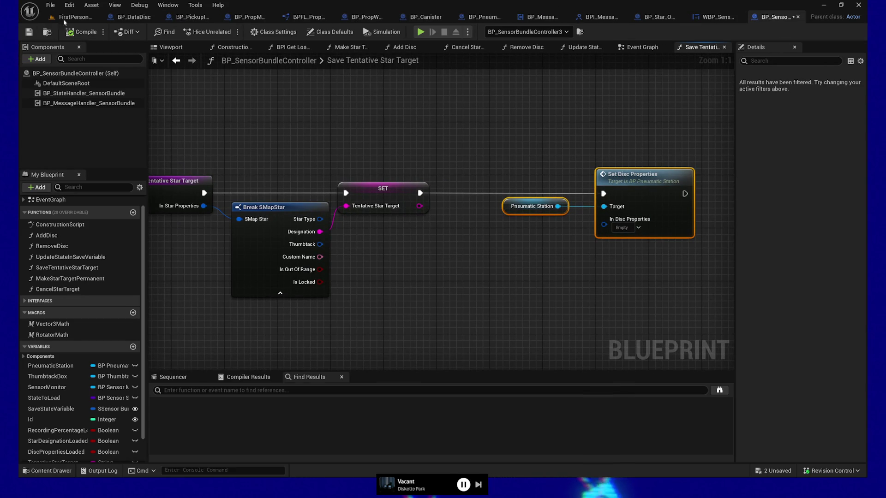
pyautogui.click(71, 16)
pyautogui.moveTo(433, 304); pyautogui.dragTo(406, 286)
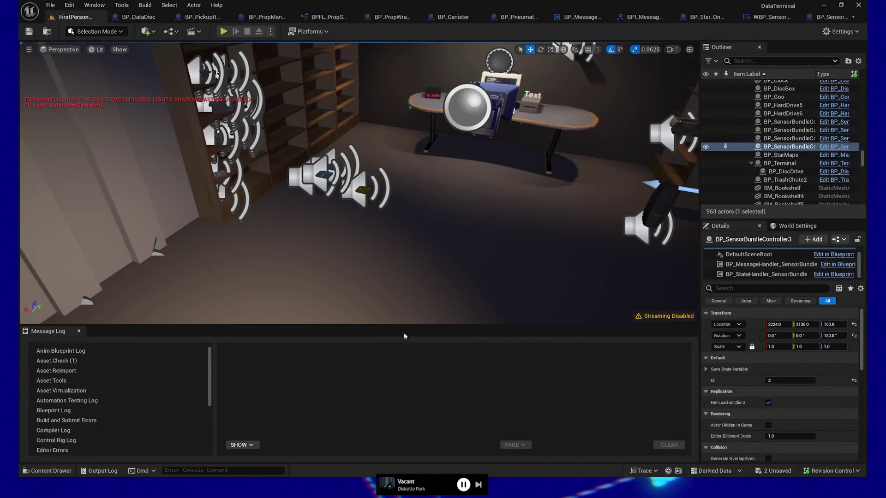
pyautogui.click(818, 17)
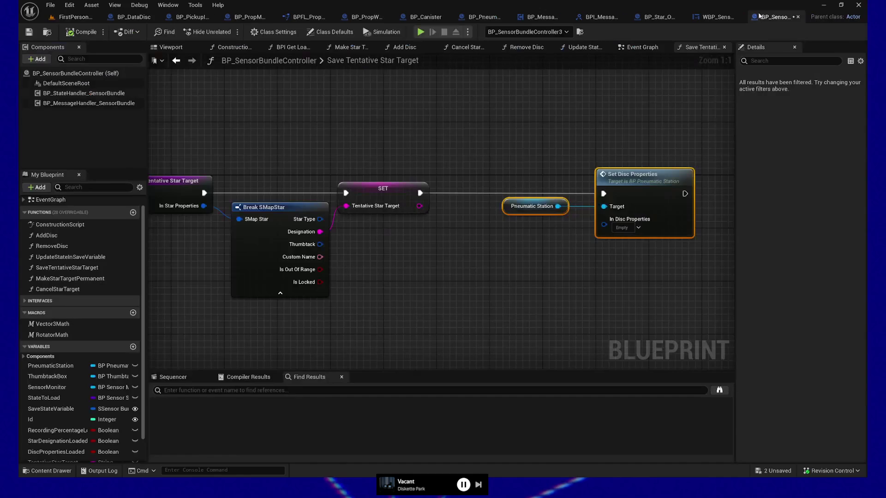
# Start a Play test, cancel on the compile errors, and open BP_SensorMonitor's error.
pyautogui.click(433, 32)
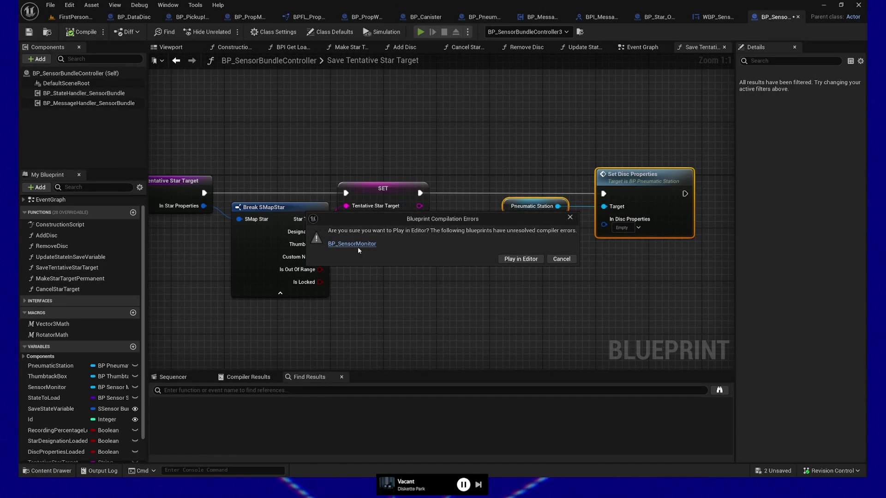
pyautogui.press('Escape')
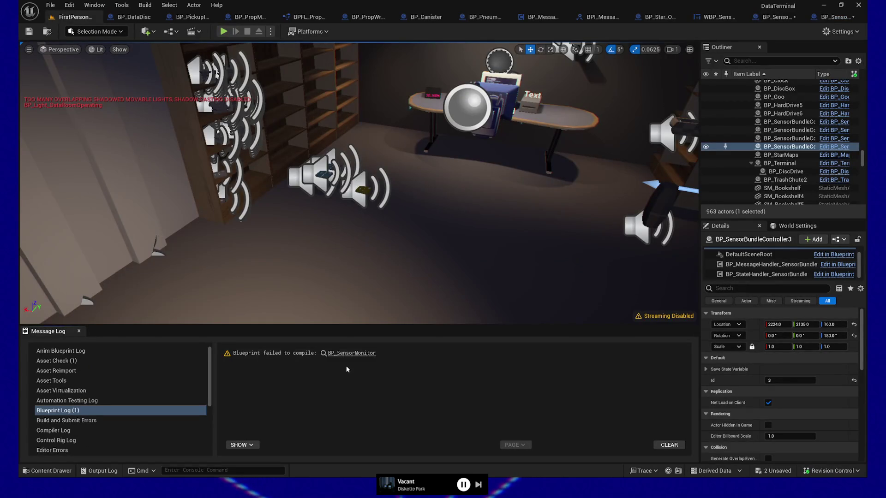
pyautogui.click(351, 354)
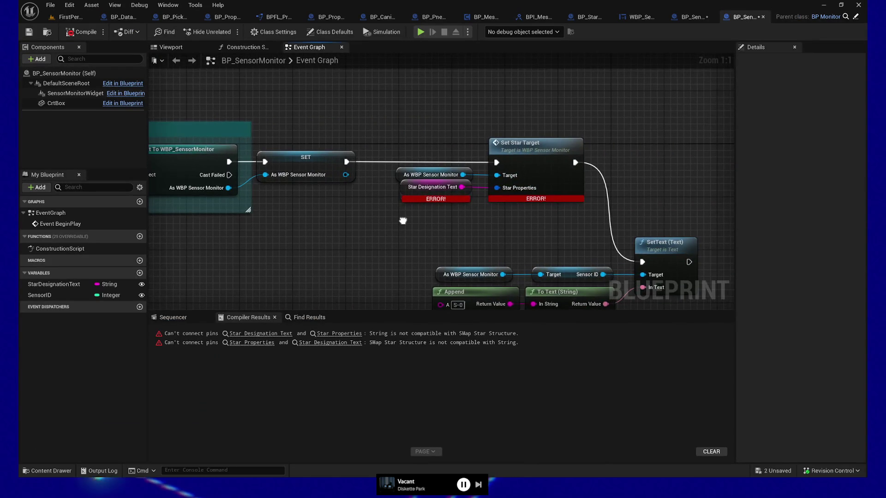
# Add a Make SMapStar node to Set Star Target's Star Properties input.
pyautogui.click(402, 186)
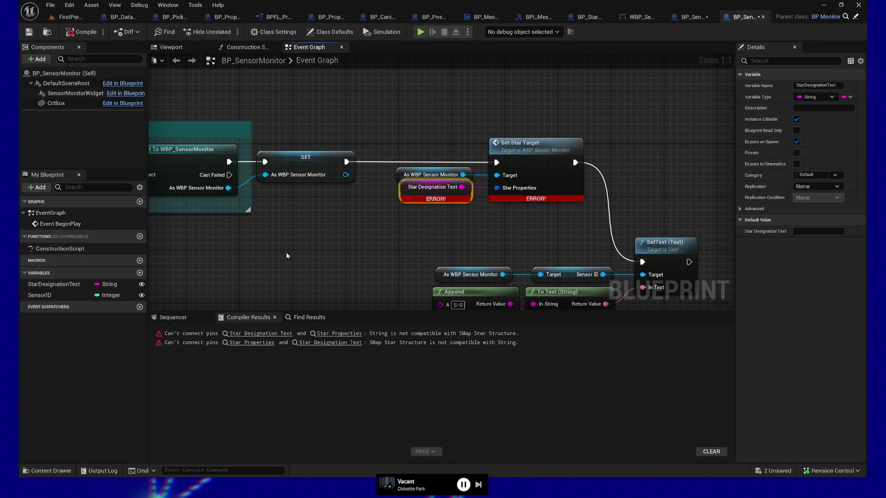
pyautogui.click(249, 334)
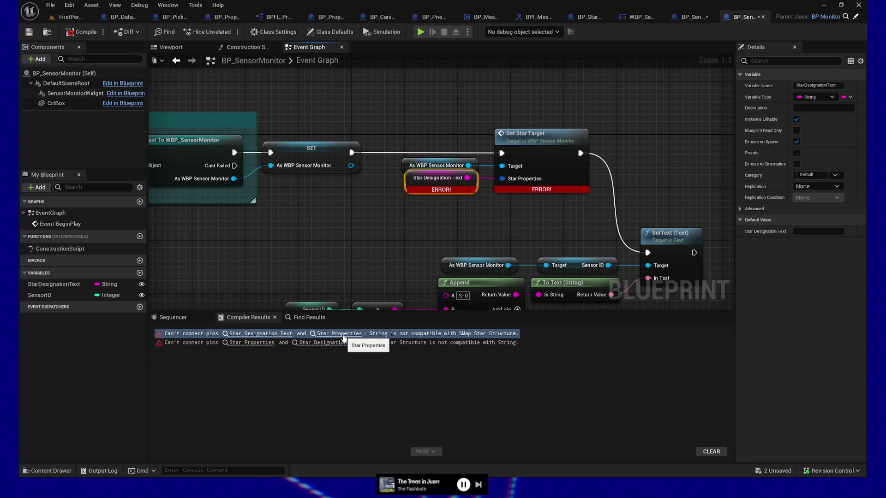
pyautogui.moveTo(445, 182); pyautogui.dragTo(351, 206)
pyautogui.moveTo(502, 179); pyautogui.dragTo(472, 197)
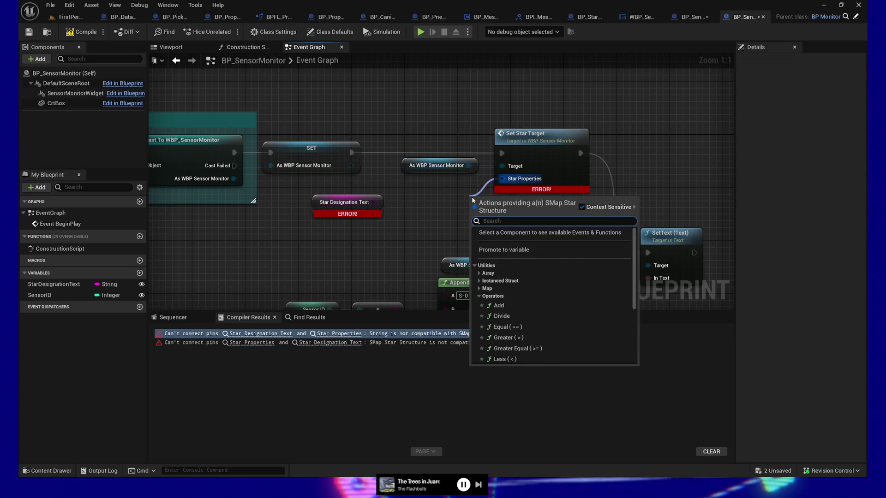
pyautogui.write('make')
pyautogui.press('Return')
pyautogui.moveTo(480, 199); pyautogui.dragTo(411, 206)
# Wire Star Designation Text into Make SMapStar's Designation, recompile BP_SensorMonitor, and start a play-test.
pyautogui.moveTo(344, 203); pyautogui.dragTo(308, 209)
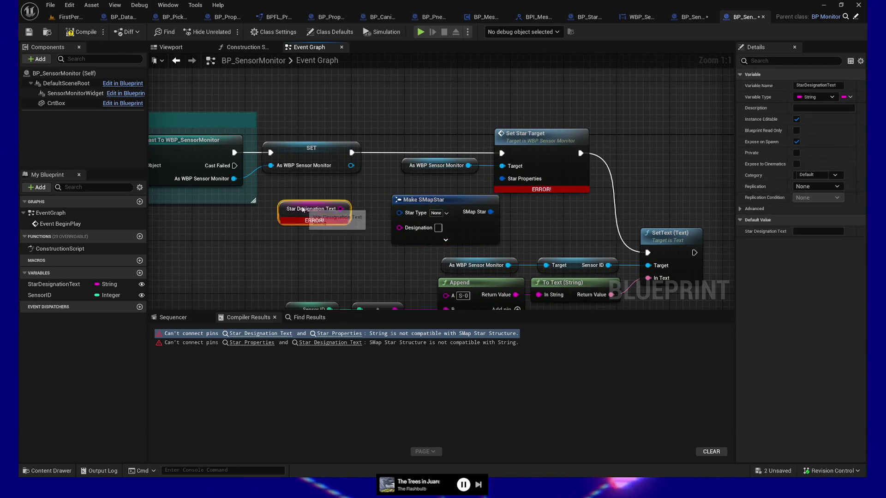
pyautogui.moveTo(460, 207)
pyautogui.mouseDown()
pyautogui.moveTo(441, 209)
pyautogui.moveTo(445, 195)
pyautogui.mouseUp()
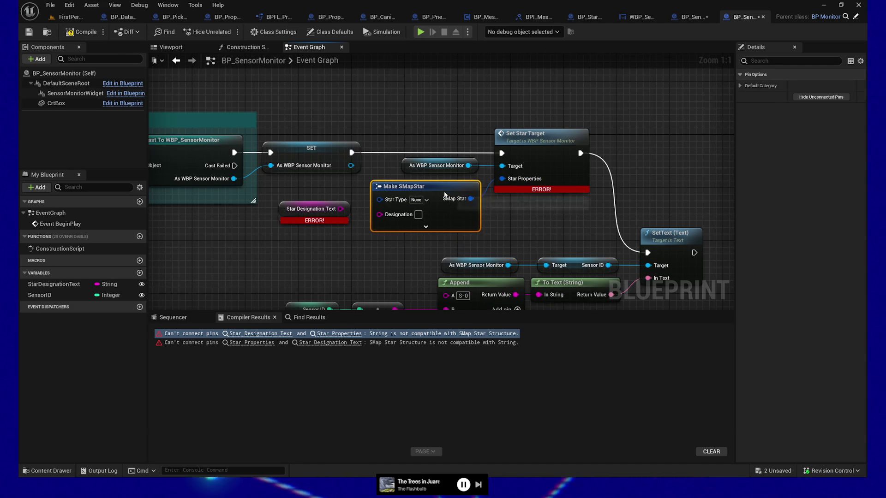
pyautogui.moveTo(340, 209); pyautogui.dragTo(379, 215)
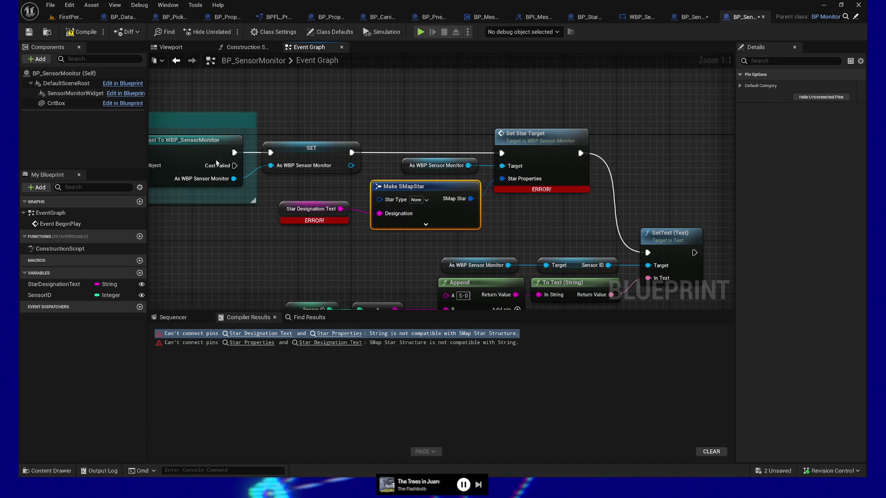
pyautogui.click(84, 29)
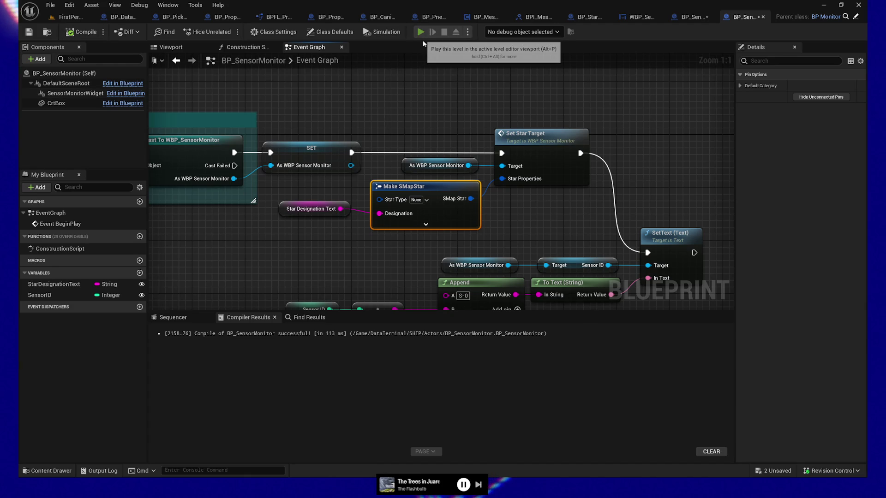
pyautogui.click(420, 32)
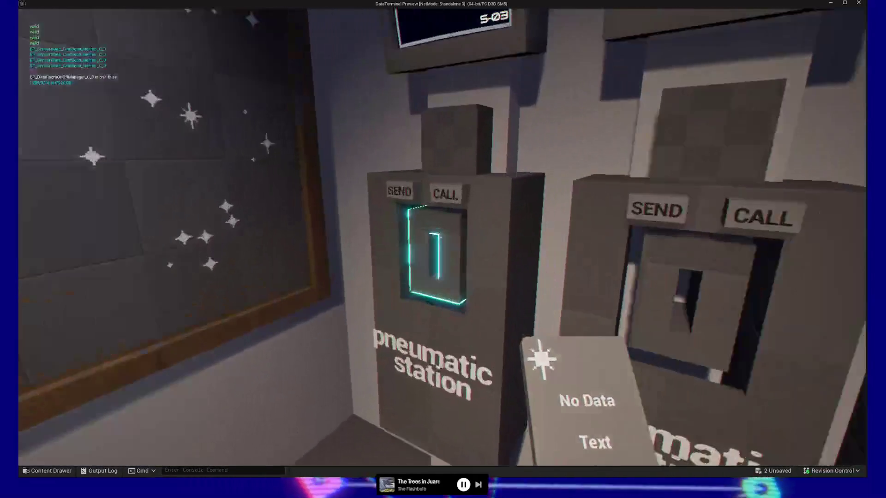
# Send the No Data card, load the Raw Data card into the drive, and choose # as noise.
pyautogui.click(437, 236)
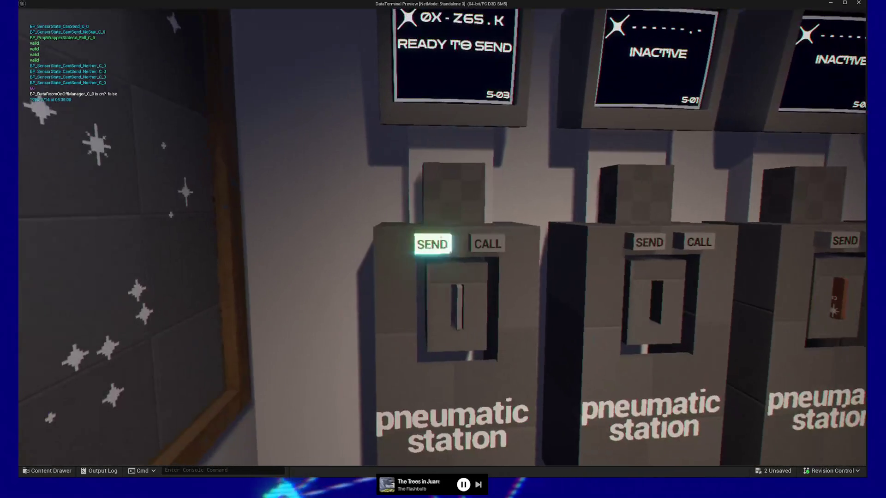
pyautogui.click(440, 237)
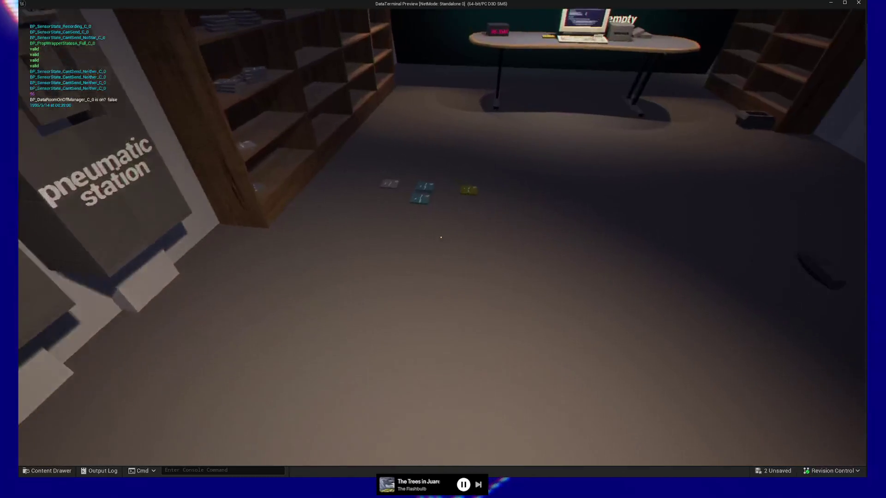
pyautogui.click(440, 238)
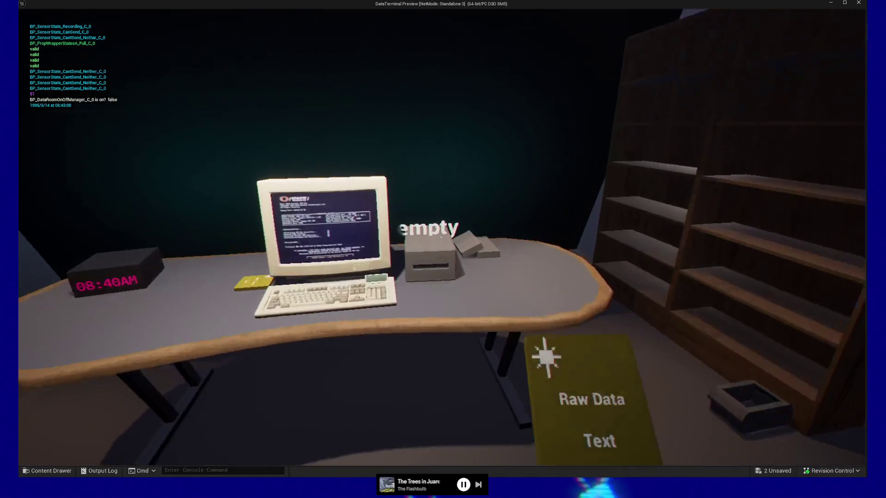
pyautogui.click(442, 238)
pyautogui.click(442, 237)
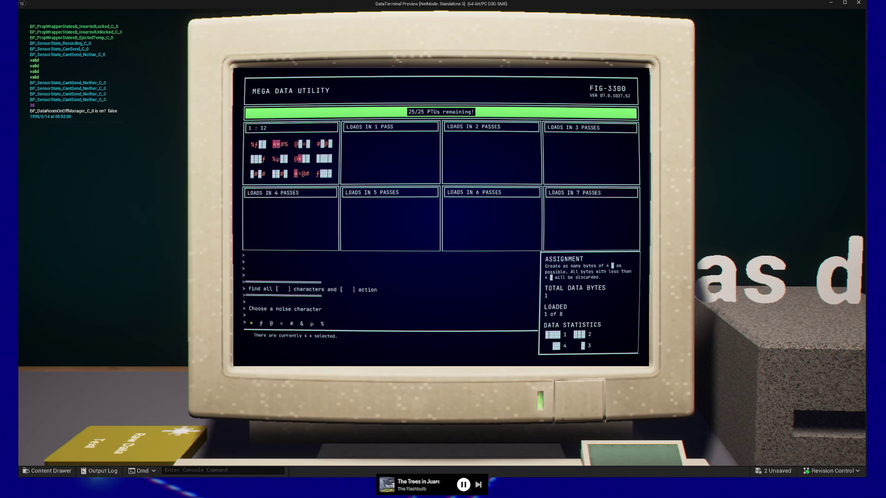
pyautogui.click(292, 324)
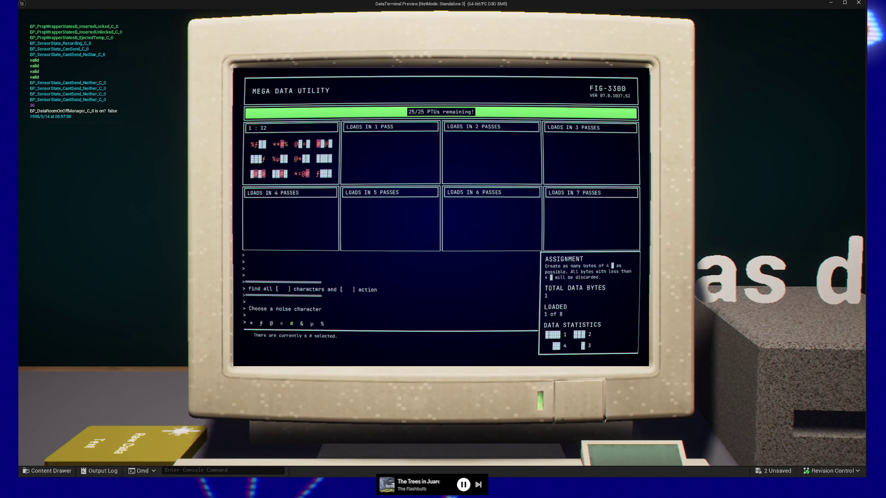
# Cycle through and confirm several noise characters (@, ƒ, μ, %) on the terminal.
pyautogui.press('Return')
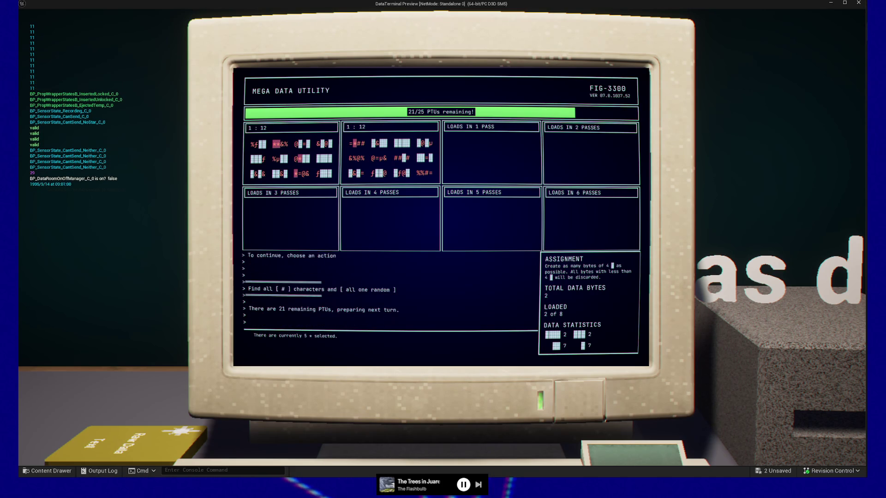
pyautogui.press('Right')
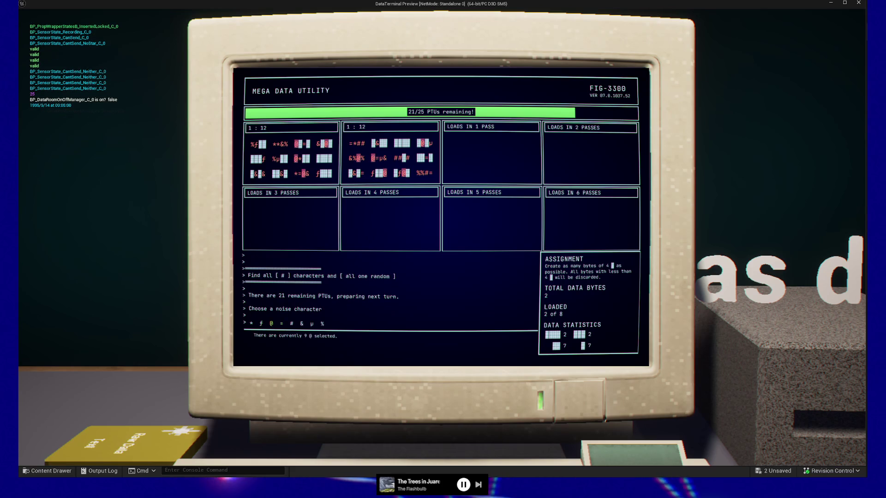
pyautogui.press('Right')
pyautogui.press('Return')
pyautogui.press('Return')
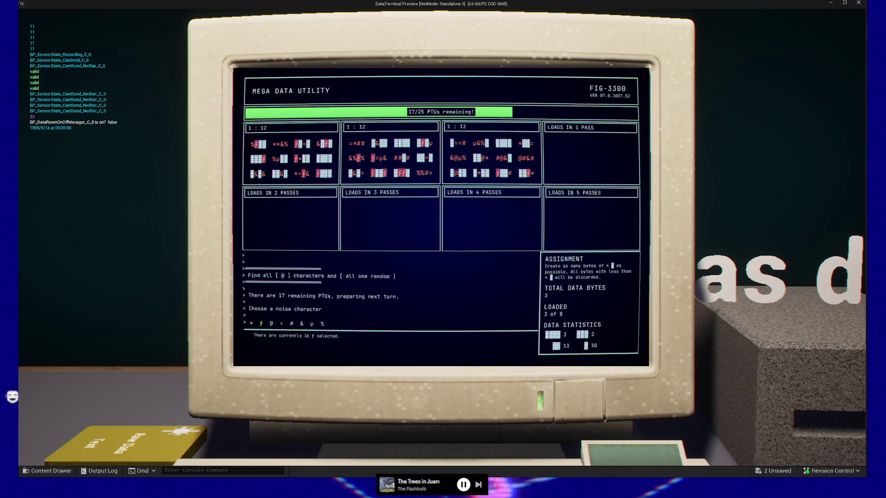
pyautogui.press('Return')
pyautogui.press('Return')
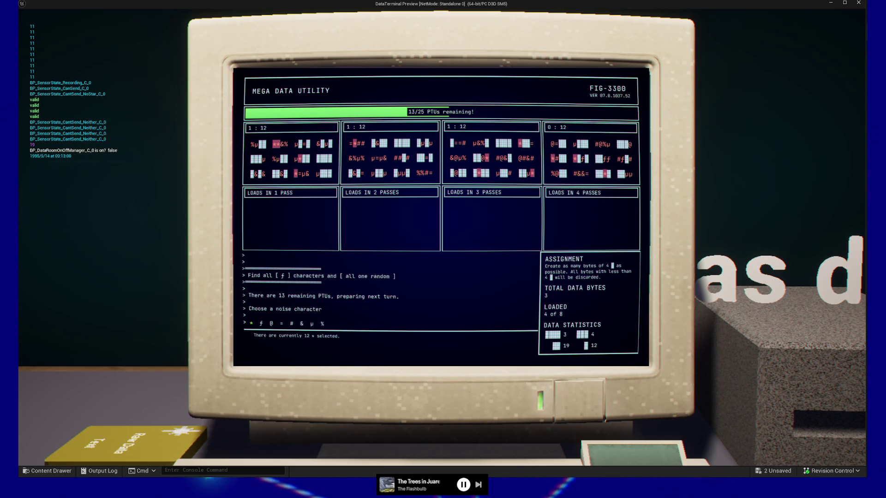
pyautogui.press('Right')
pyautogui.press('Right')
pyautogui.press('Right')
pyautogui.press('Right')
pyautogui.press('Right')
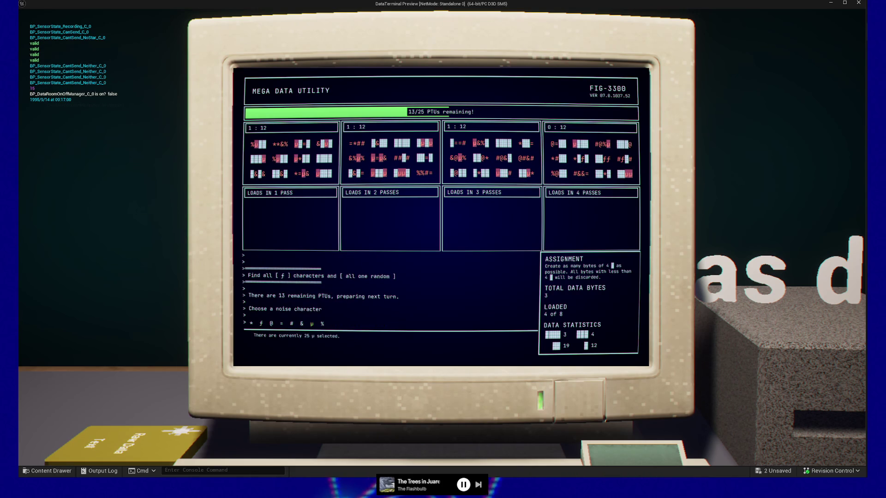
pyautogui.press('Return')
pyautogui.press('Return')
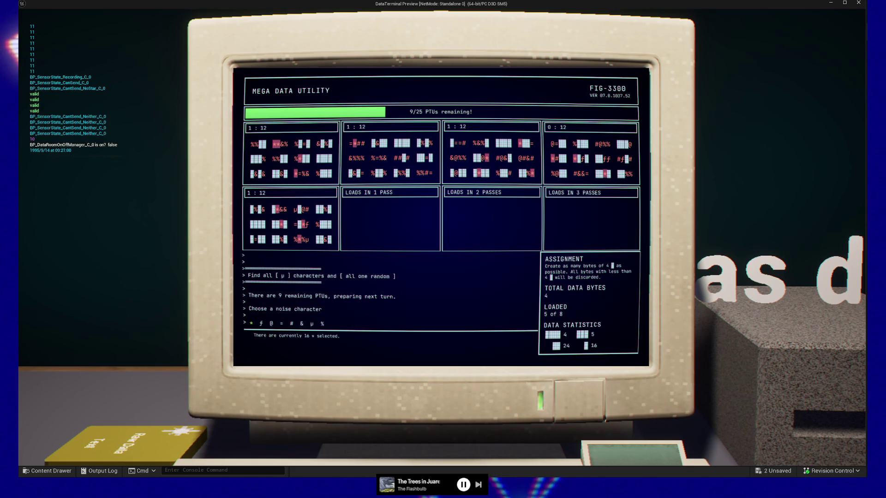
pyautogui.press('Right')
pyautogui.press('Right')
pyautogui.press('Right')
pyautogui.press('Right')
pyautogui.press('Right')
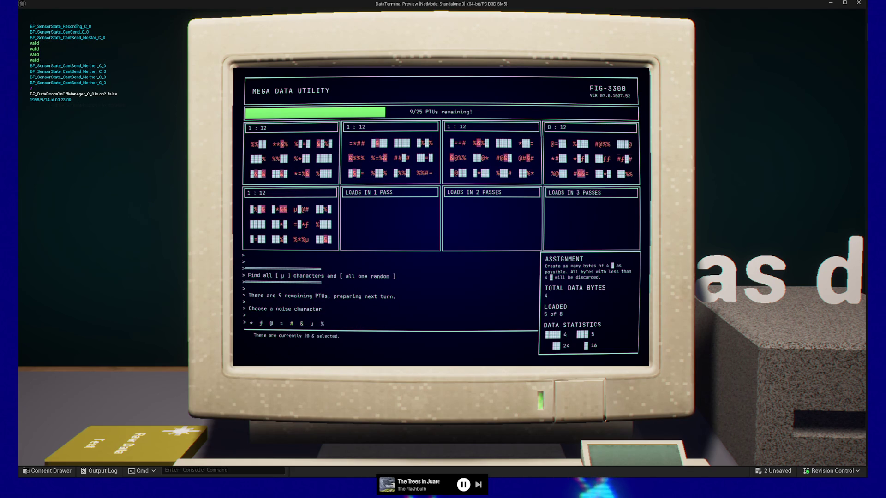
pyautogui.press('Return')
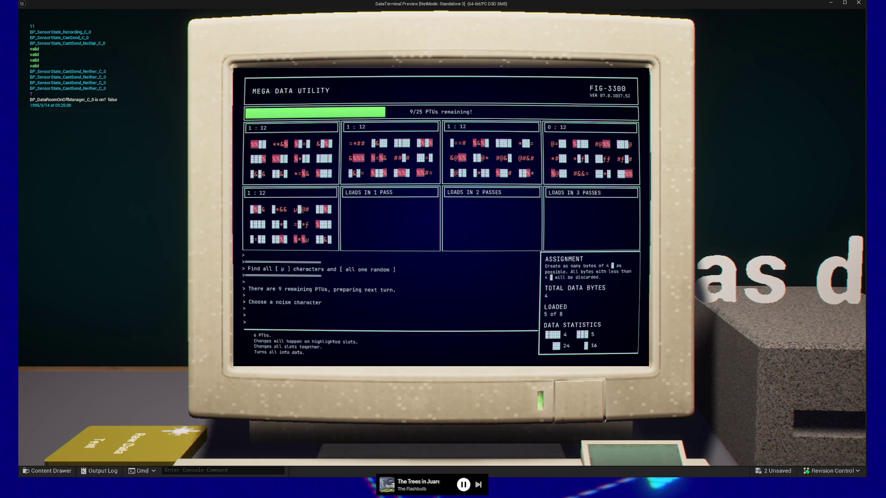
# Run each-slot-random, apply the action to all & slots, then close and eject the disc.
pyautogui.press('Right')
pyautogui.press('Return')
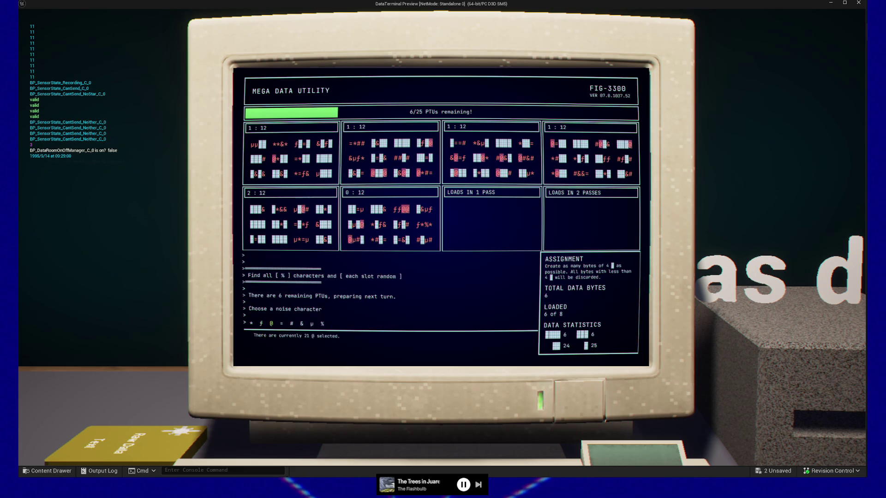
pyautogui.press('Right')
pyautogui.press('Right')
pyautogui.press('Right')
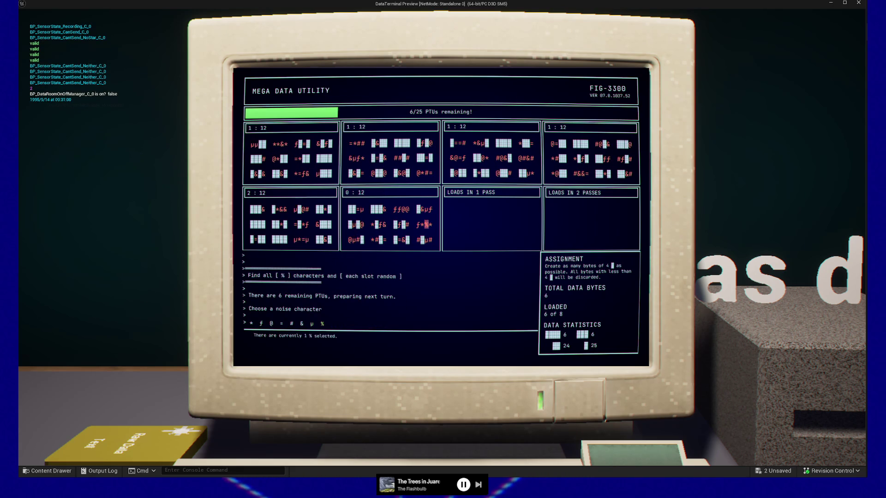
pyautogui.press('Left')
pyautogui.press('Return')
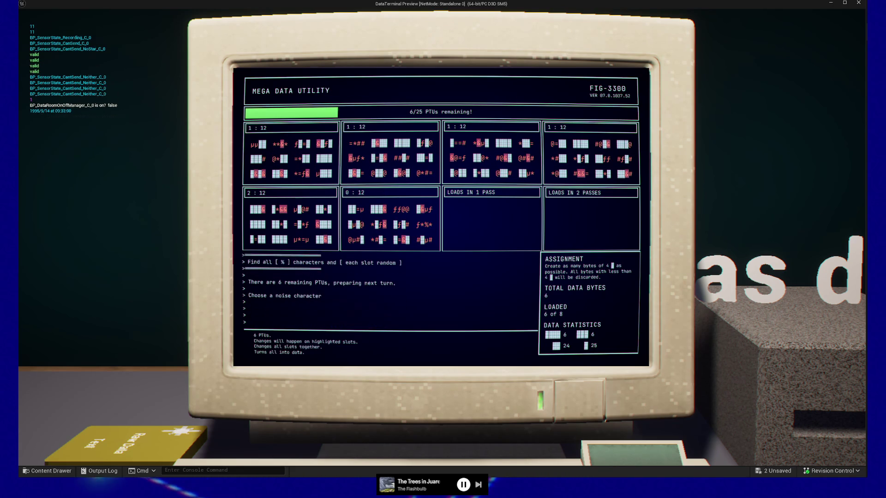
pyautogui.press('Return')
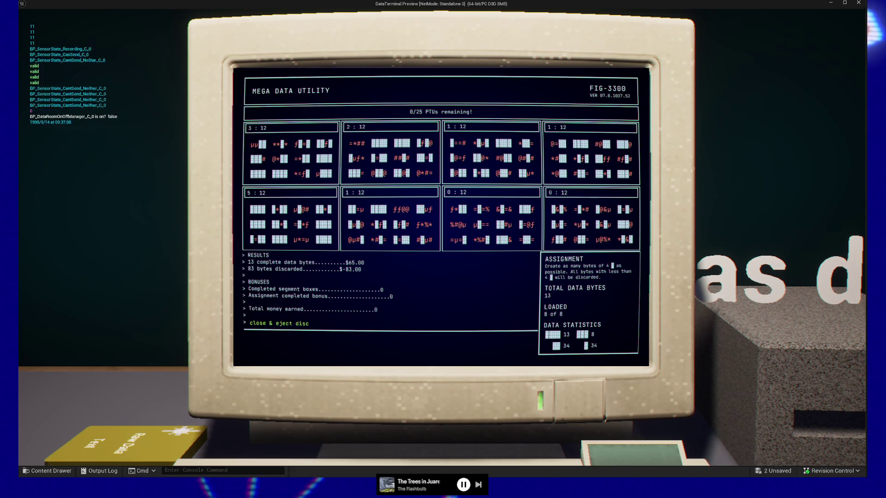
pyautogui.press('Return')
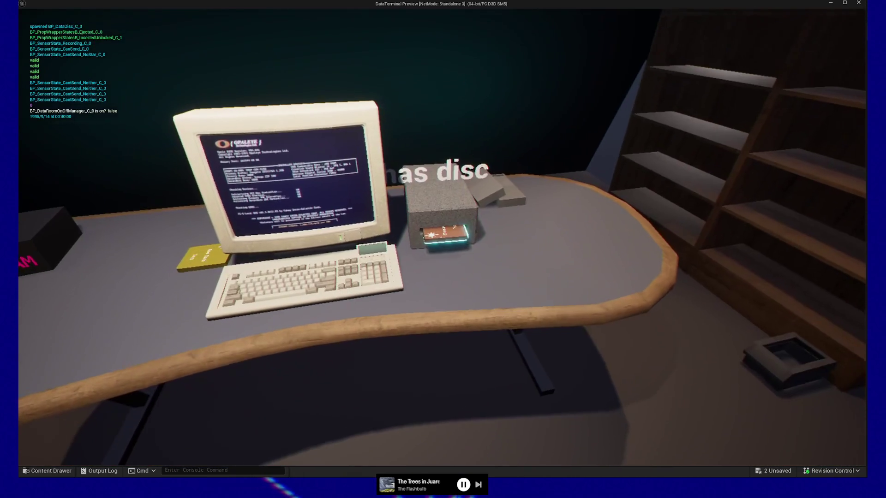
# Take the Cleaned Data disc, walk through the corridor door, and insert it into the rack's second slot.
pyautogui.click(441, 238)
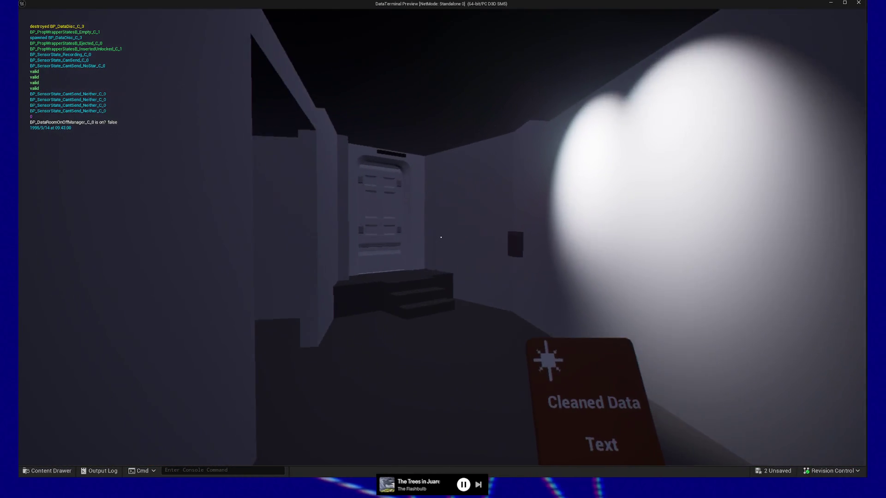
pyautogui.press('w')
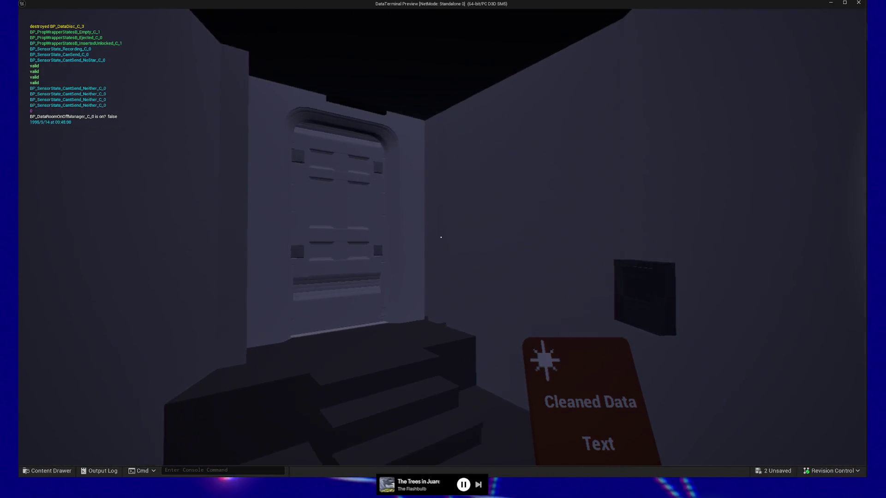
pyautogui.press('w')
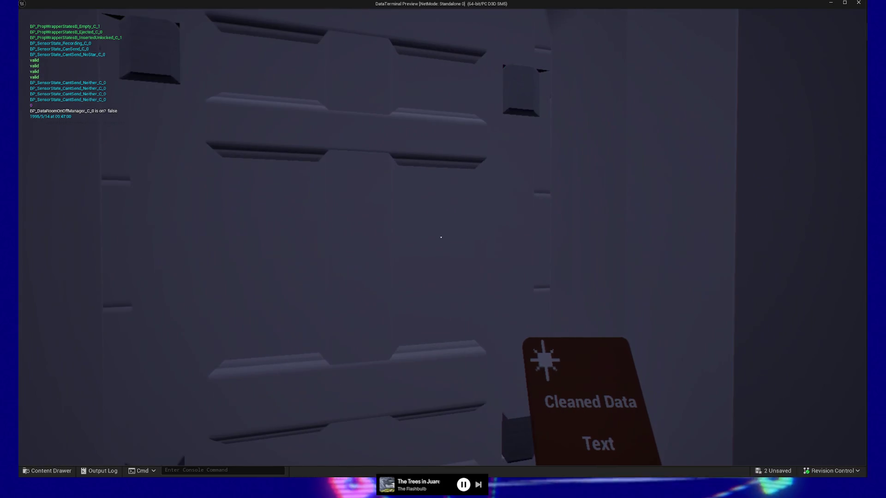
pyautogui.press('e')
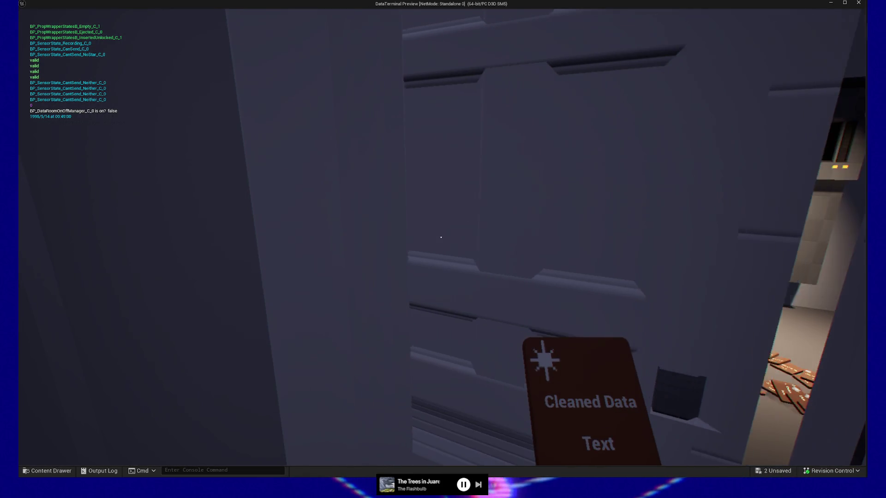
pyautogui.press('w')
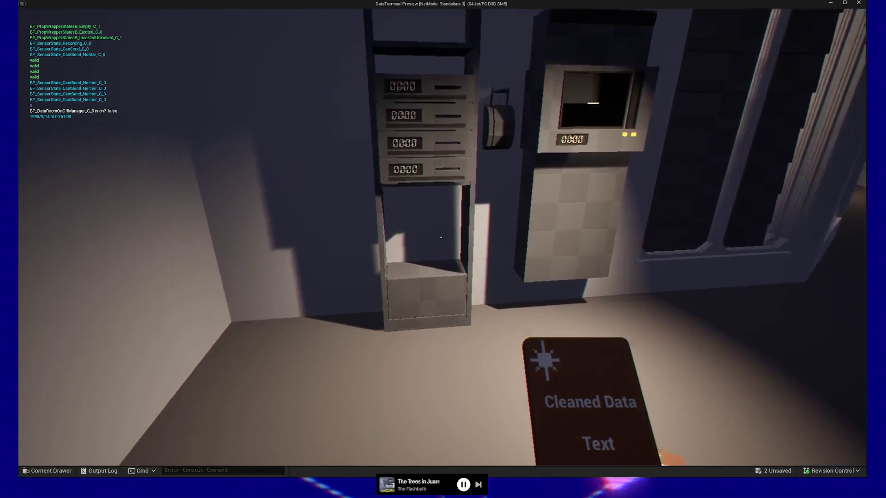
pyautogui.press('w')
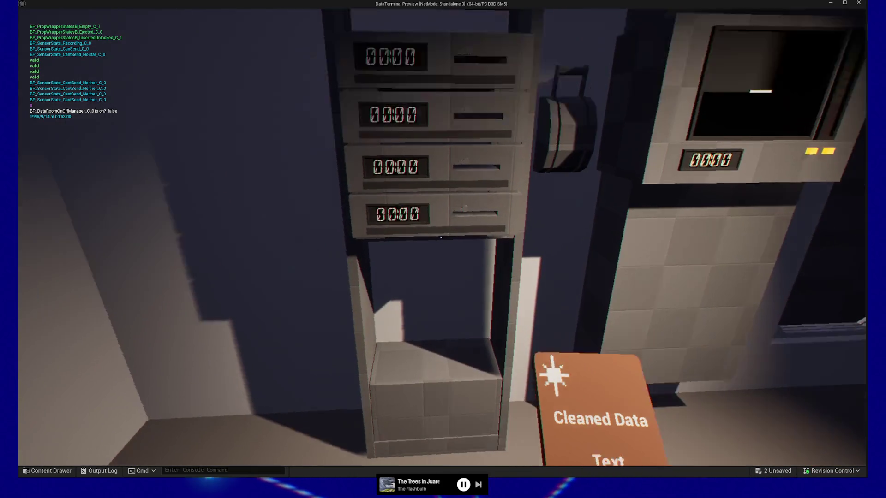
pyautogui.press('e')
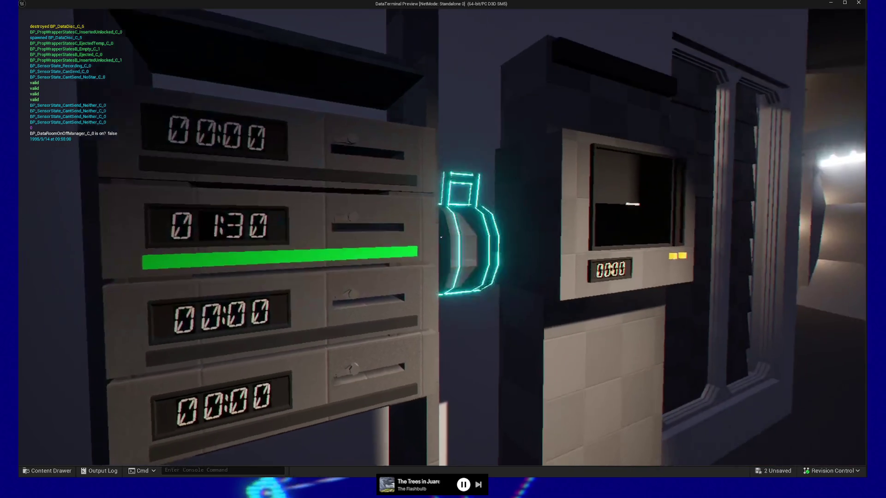
# Walk past the terminal down the corridor and sidestep along the purple-lit wall panels.
pyautogui.press('w')
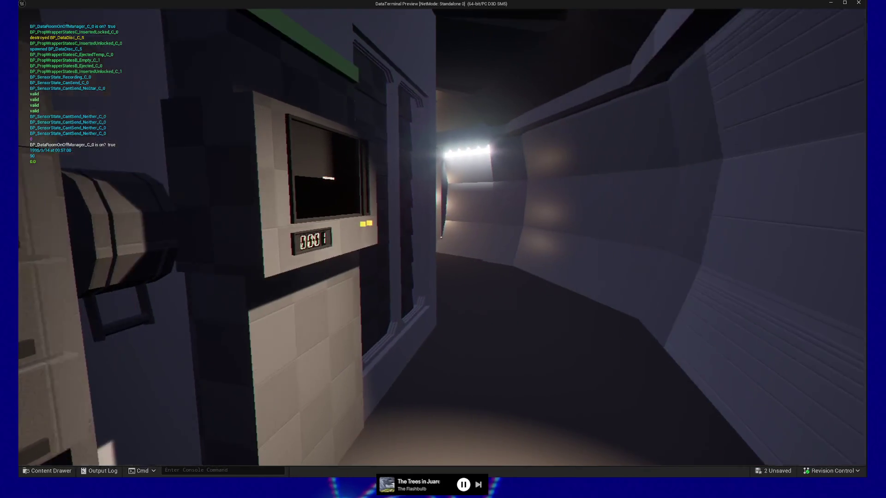
pyautogui.press('w')
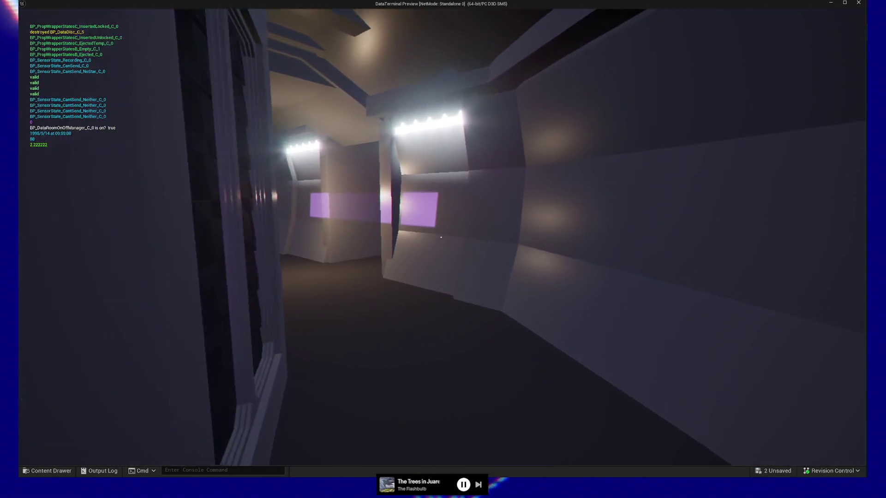
pyautogui.press('w')
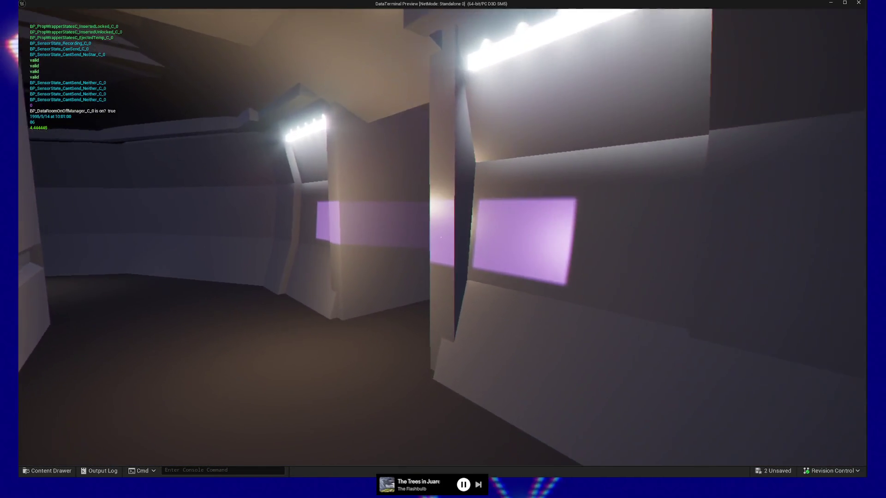
pyautogui.press('w')
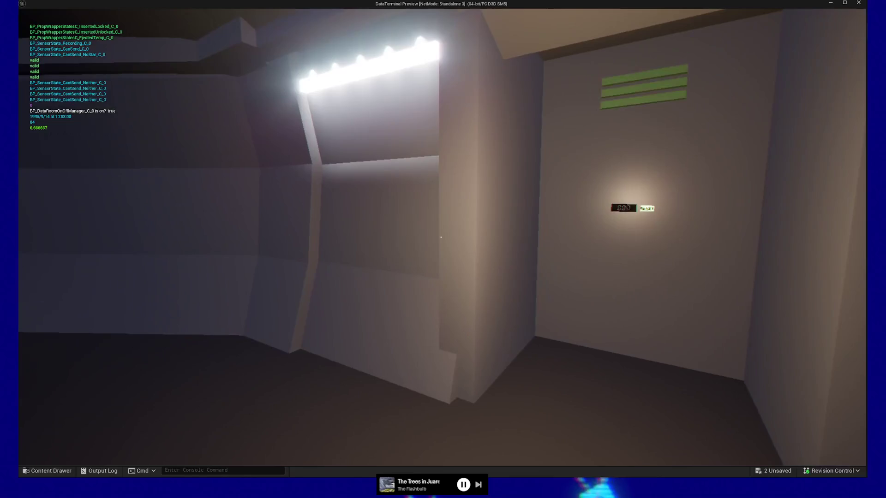
pyautogui.press('w')
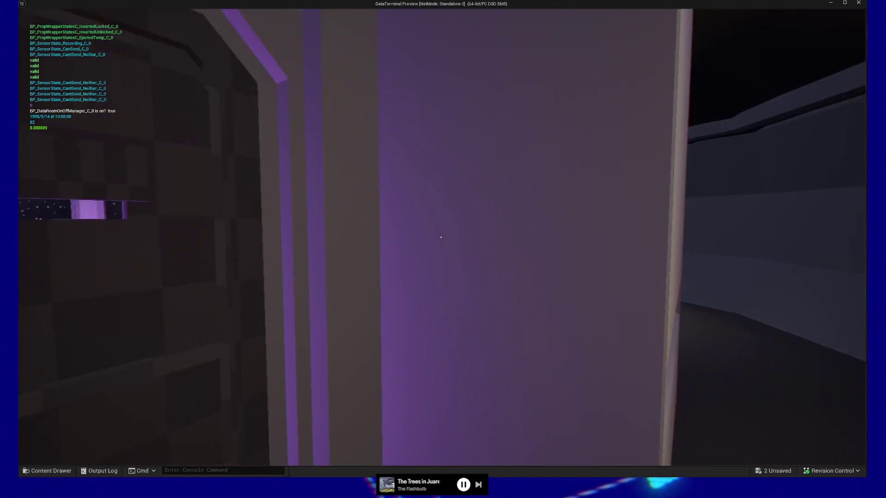
pyautogui.press('w')
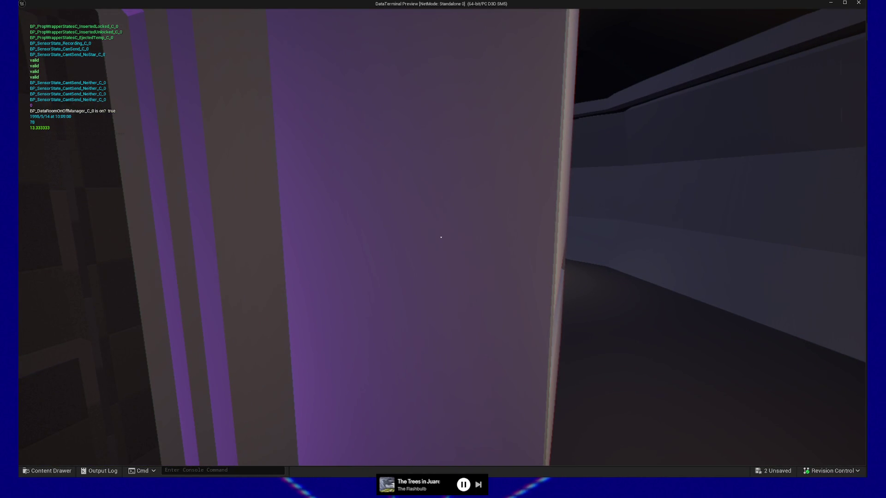
pyautogui.press('d')
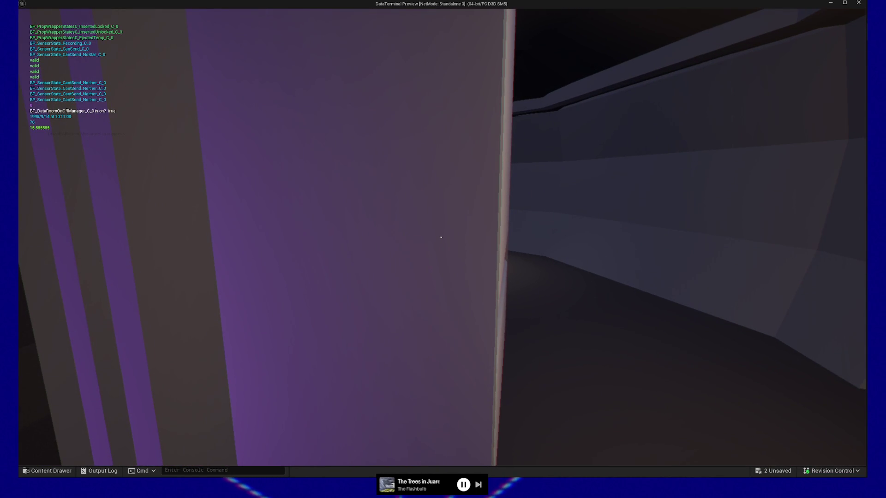
pyautogui.press('d')
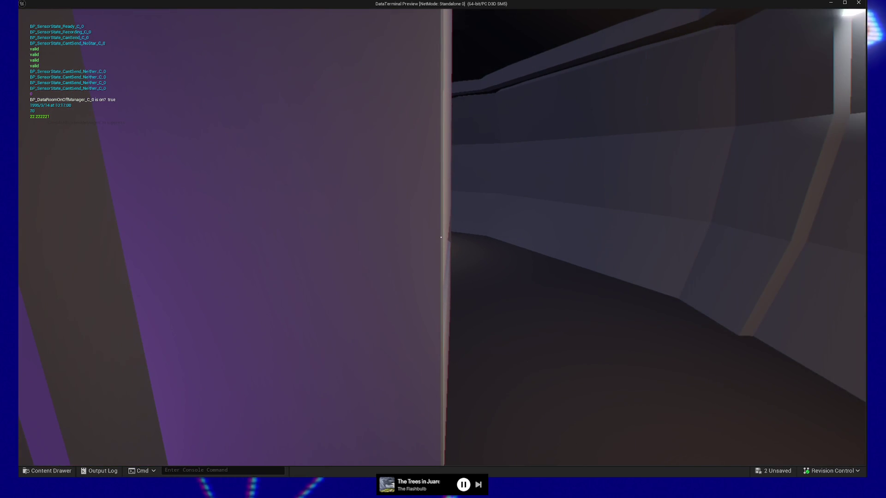
pyautogui.press('a')
pyautogui.press('d')
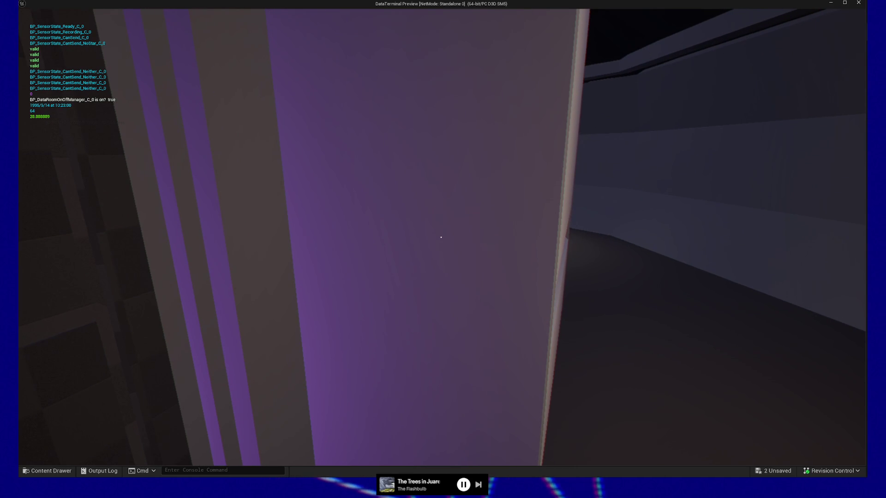
pyautogui.press('d')
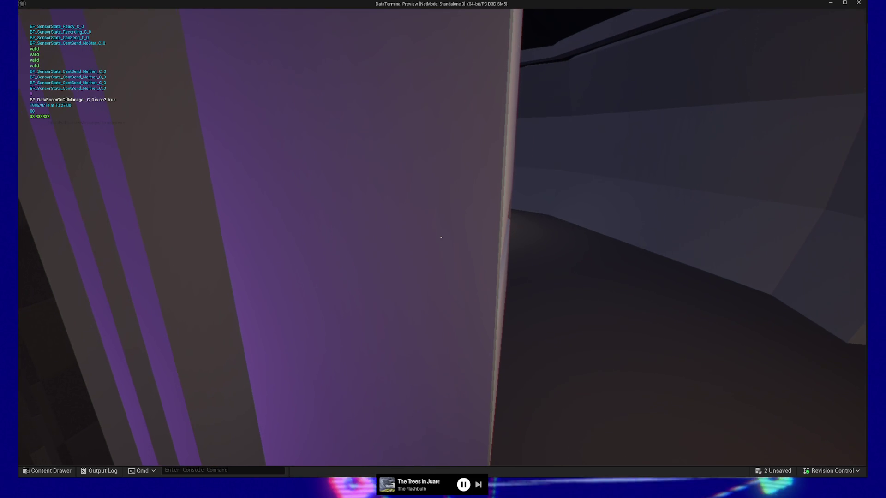
pyautogui.press('d')
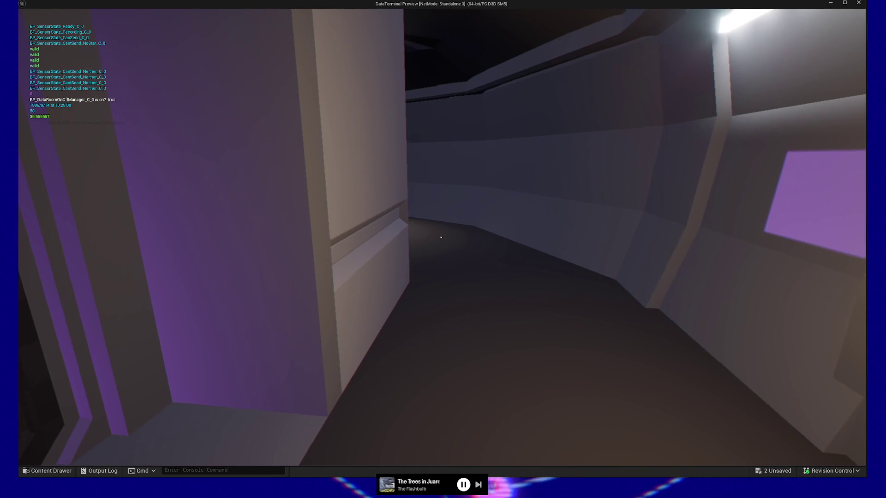
pyautogui.press('a')
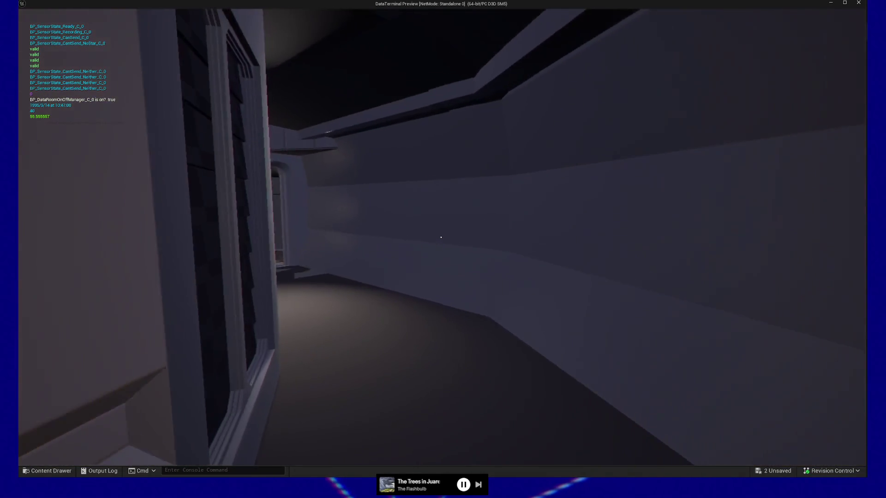
# Walk up to the 000 DISCS terminal, aim at its EJECT slot, and circle around it.
pyautogui.press('w')
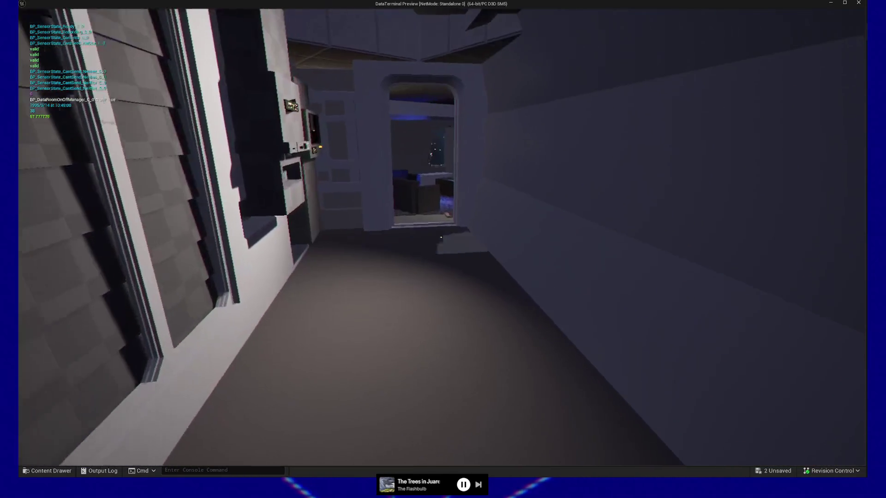
pyautogui.press('w')
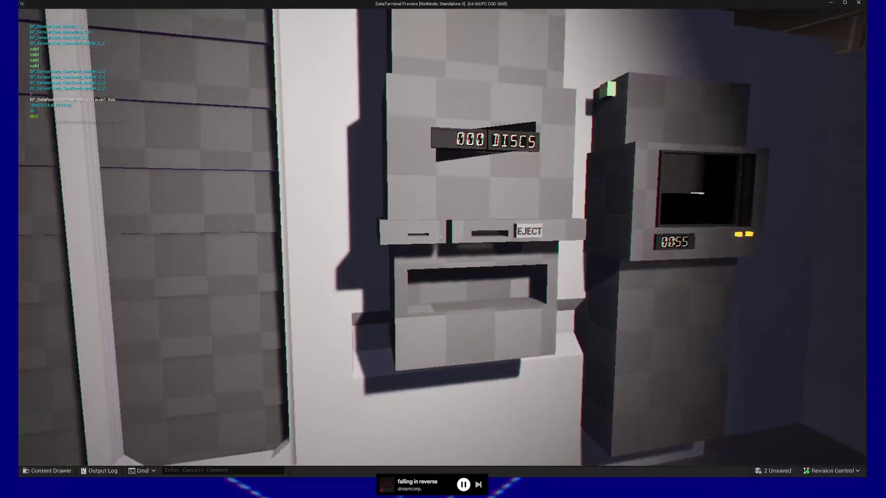
pyautogui.press('w')
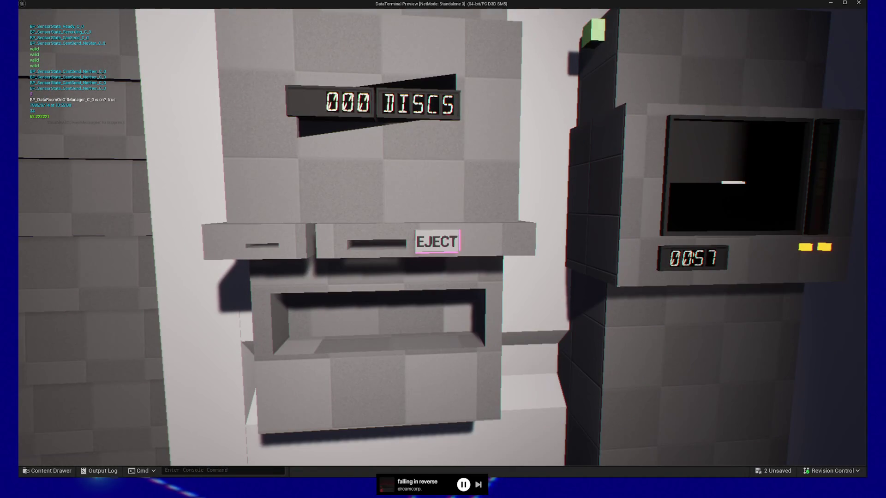
pyautogui.press('s')
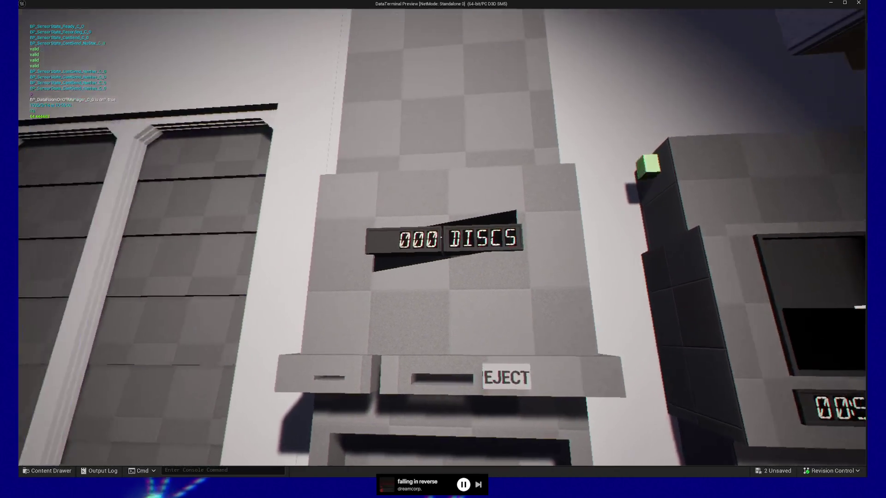
pyautogui.press('w')
pyautogui.press('a')
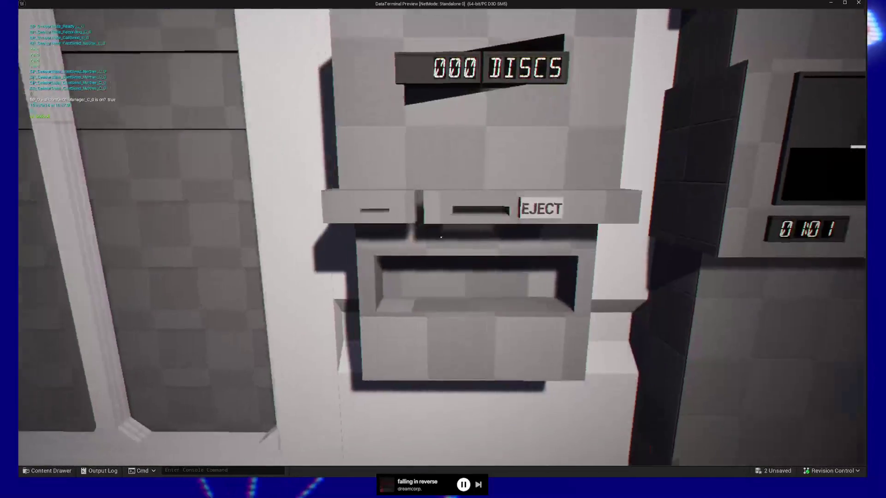
pyautogui.press('w')
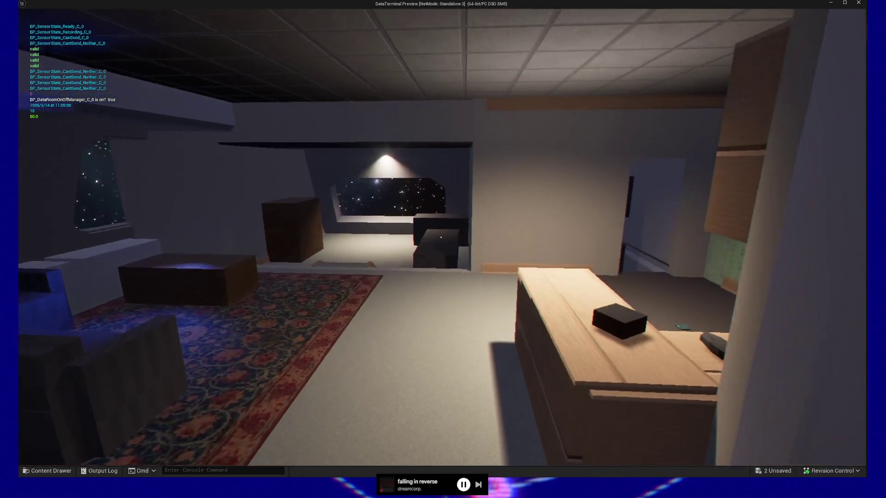
# Walk to the floor discs, pick up a Processed Data disc, and drop it into the item teleporter.
pyautogui.press('w')
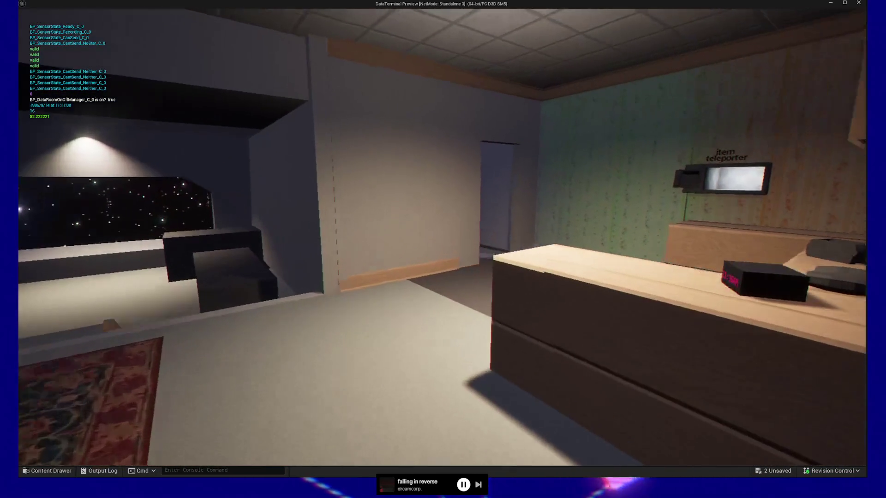
pyautogui.press('w')
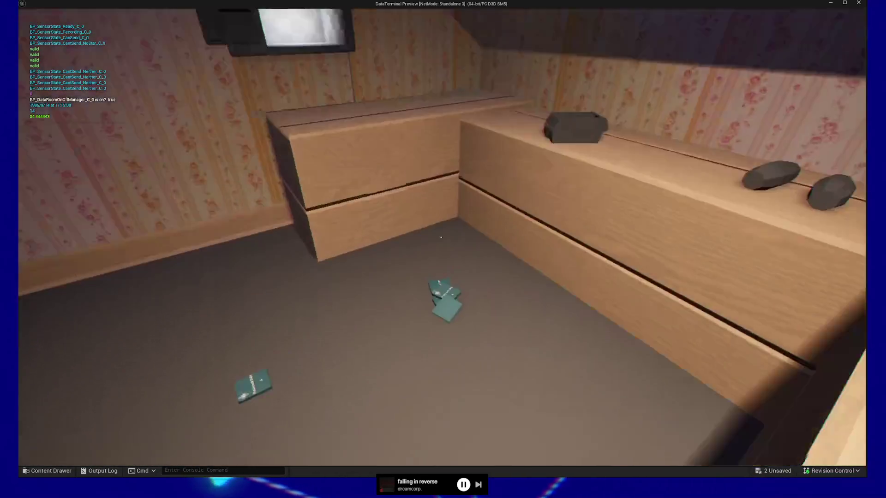
pyautogui.press('w')
pyautogui.click(441, 237)
pyautogui.click(441, 237)
pyautogui.click(441, 237)
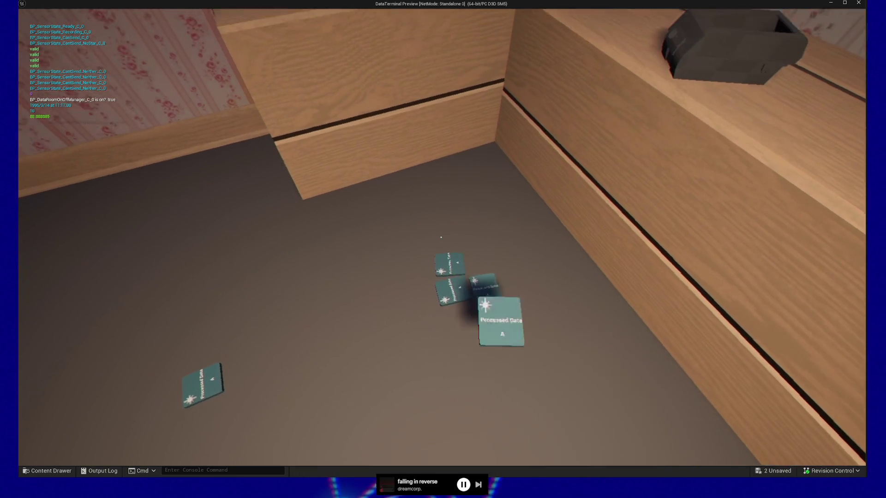
pyautogui.click(441, 237)
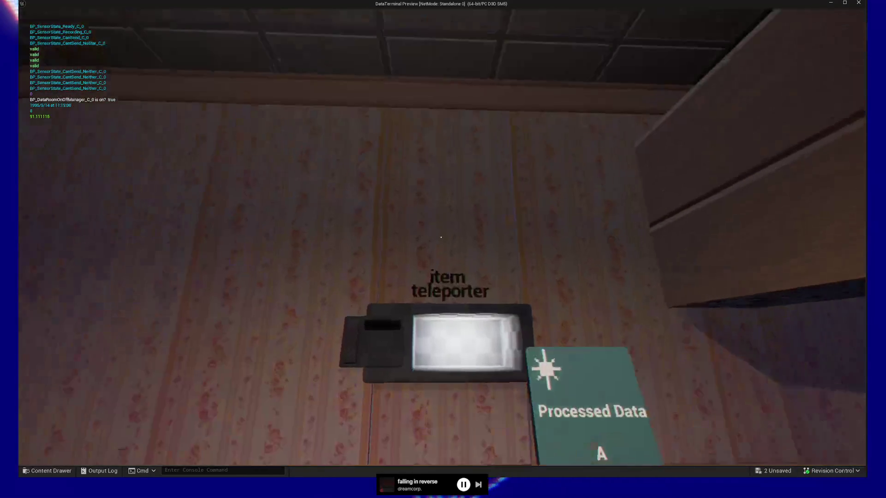
pyautogui.click(441, 238)
pyautogui.press('w')
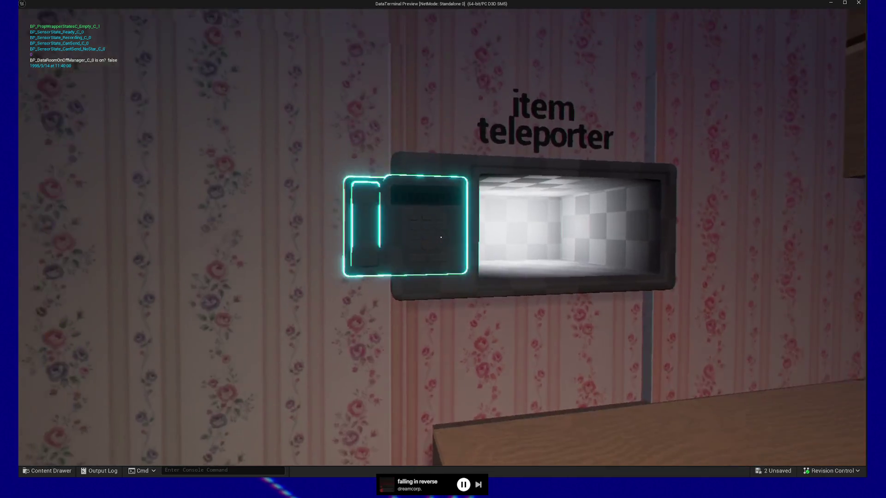
# Interact with the item teleporter's terminal and key in a few digits on its keypad.
pyautogui.click(441, 237)
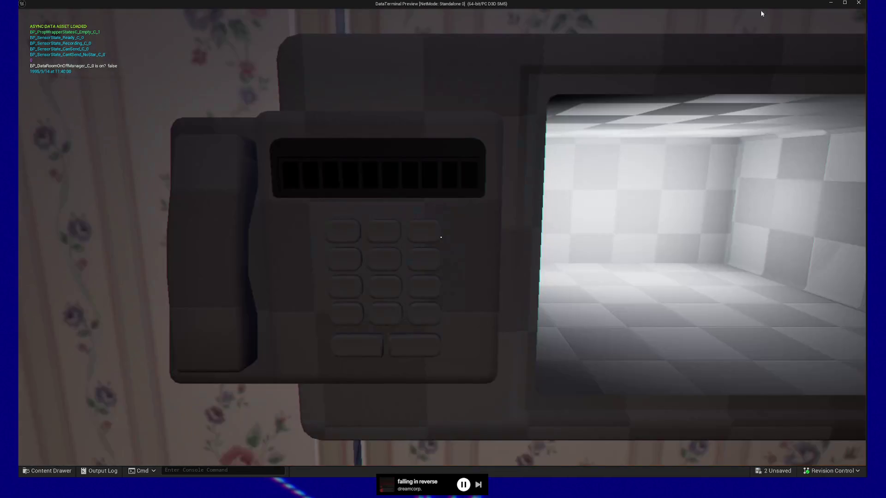
pyautogui.click(385, 232)
pyautogui.click(384, 259)
pyautogui.click(344, 260)
pyautogui.click(384, 287)
pyautogui.click(346, 287)
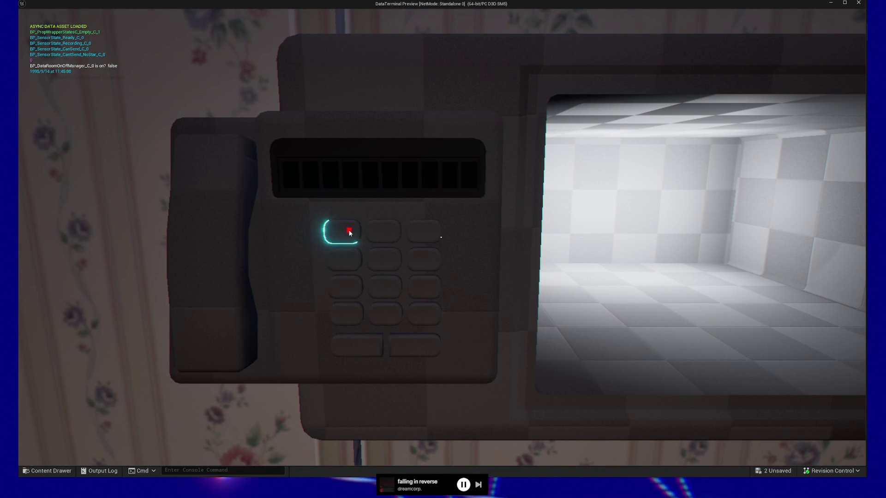
# Clear the keypad with the wide key and begin entering a new code.
pyautogui.click(418, 233)
pyautogui.click(391, 253)
pyautogui.click(344, 259)
pyautogui.click(384, 231)
pyautogui.click(385, 287)
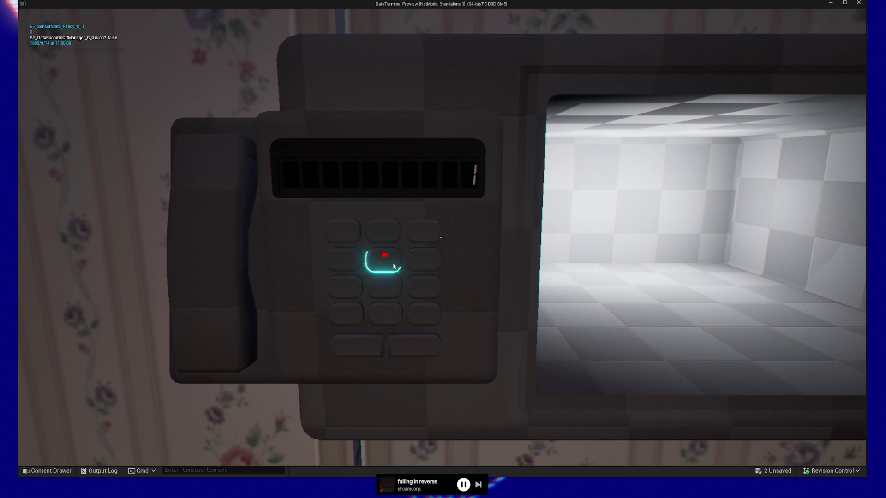
# Finish entering 19216801, submit it, and leave the terminal close-up.
pyautogui.click(386, 232)
pyautogui.click(344, 232)
pyautogui.click(424, 259)
pyautogui.click(340, 241)
pyautogui.click(405, 343)
pyautogui.write('192 16')
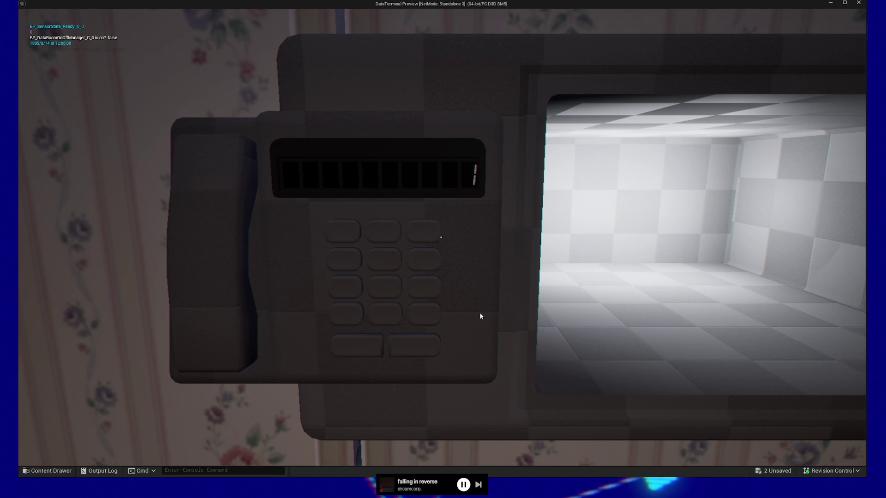
pyautogui.write('801..')
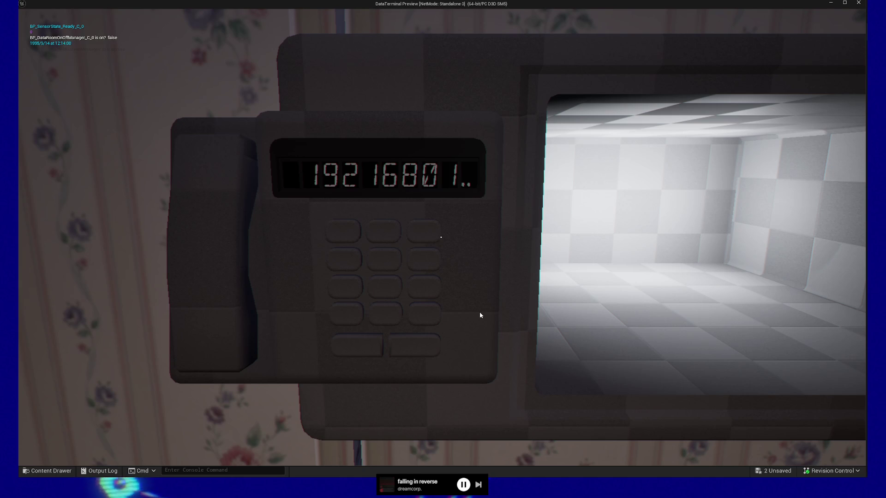
pyautogui.press('Escape')
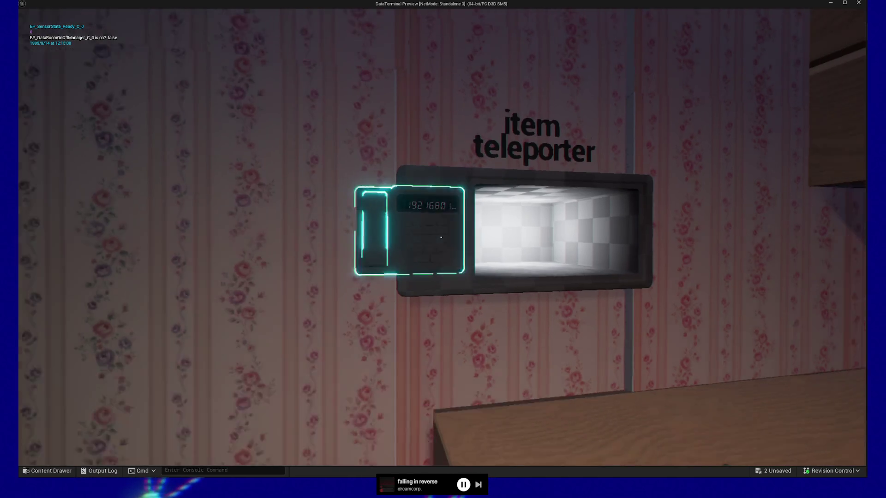
# Step back from the teleporter, look around the room, walk back to it and pause the game.
pyautogui.press('s')
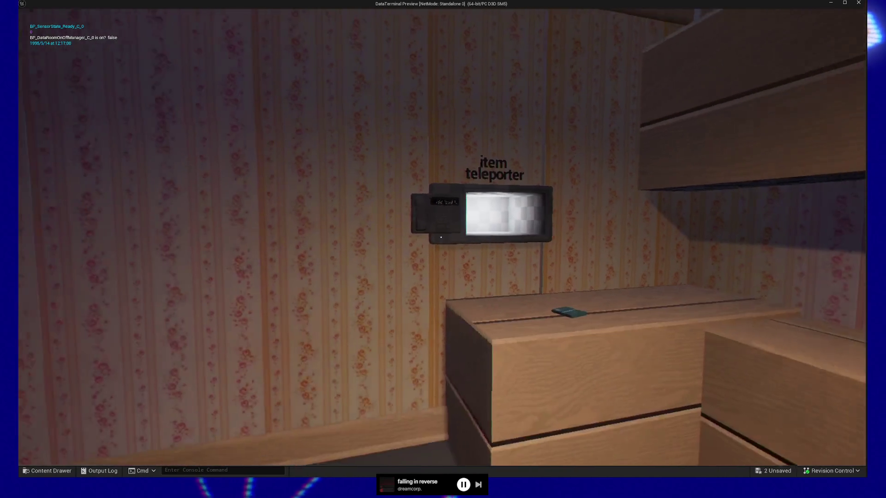
pyautogui.press('a')
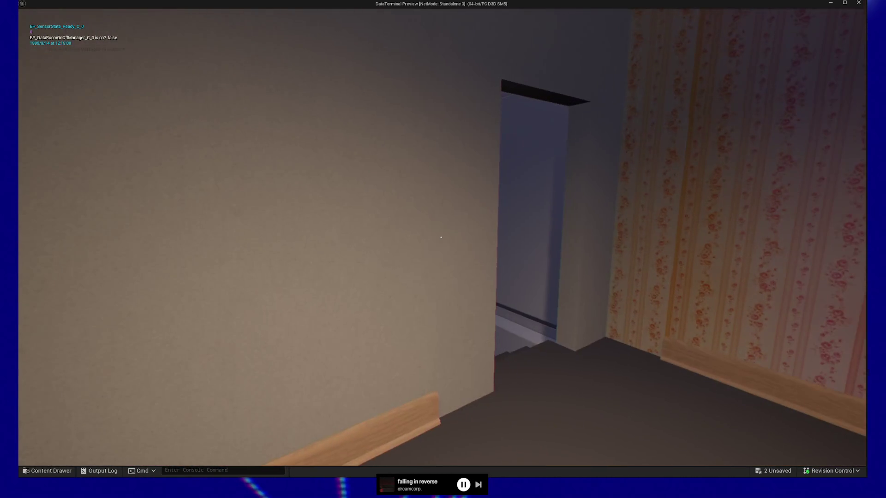
pyautogui.press('e')
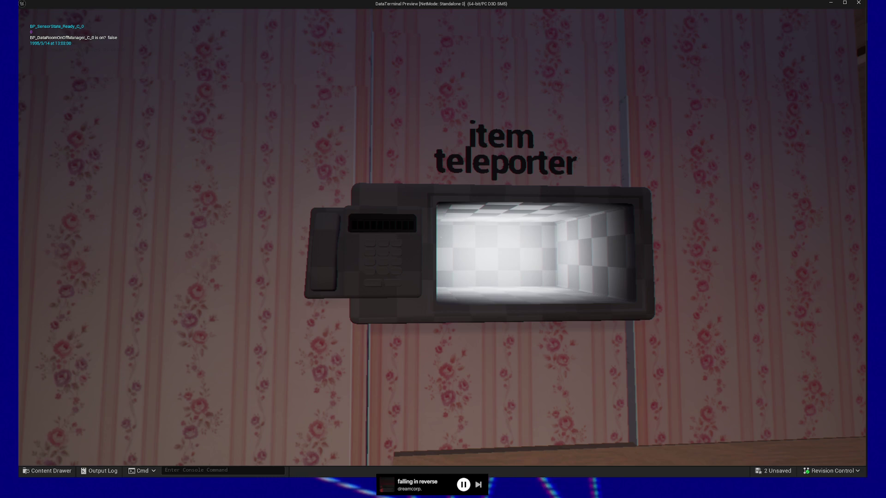
pyautogui.moveTo(441, 238)
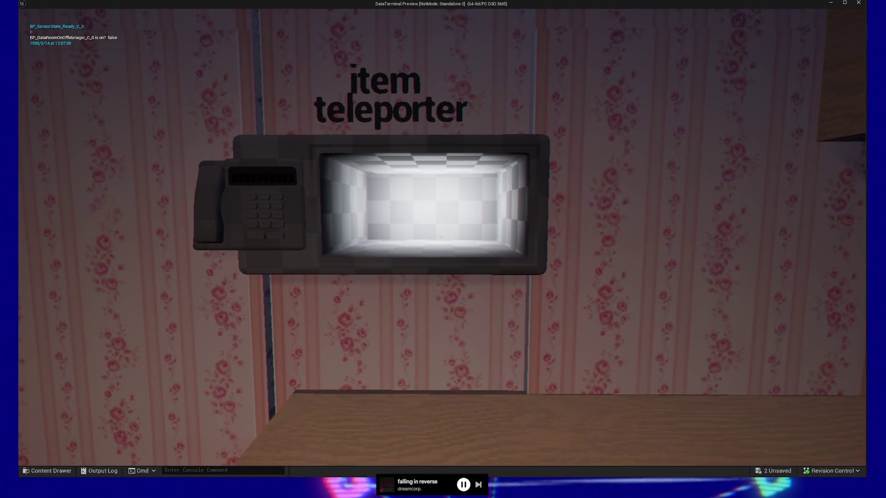
pyautogui.press('Escape')
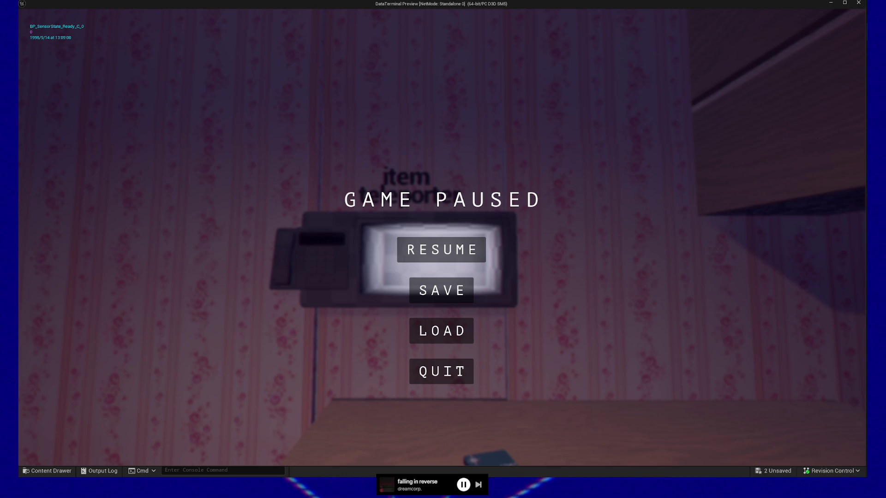
# Quit the play-test and follow the DA_MapStar error to Set Texture Parameter Value in BP_DataDisc.
pyautogui.click(453, 360)
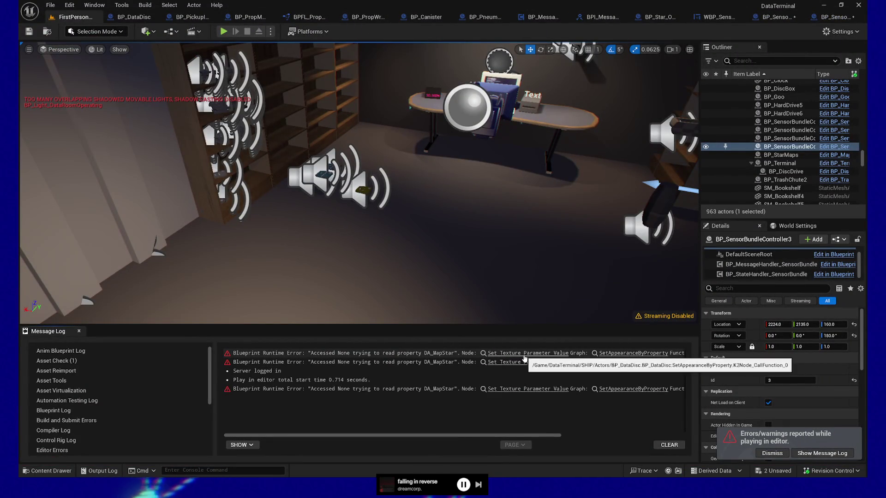
pyautogui.click(524, 356)
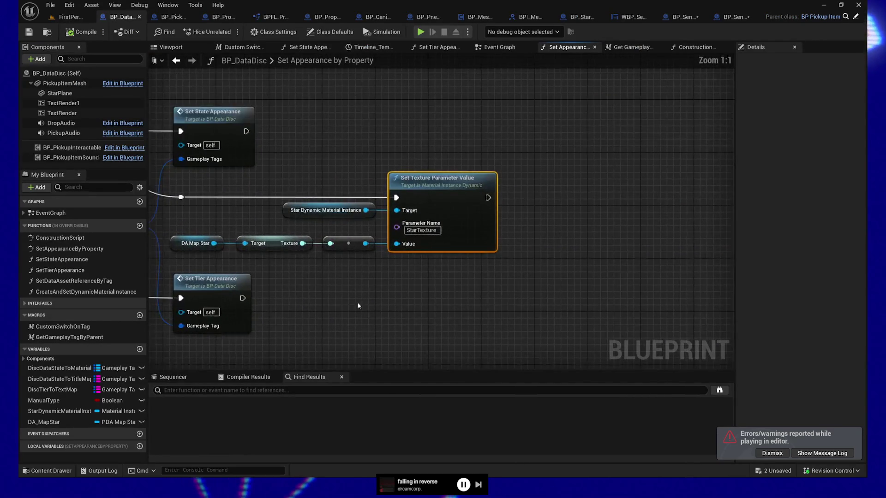
pyautogui.click(73, 471)
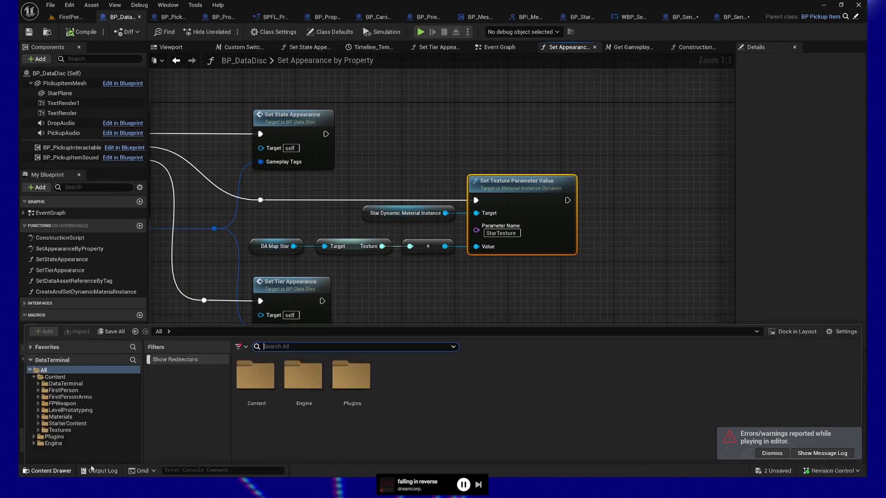
pyautogui.click(631, 105)
pyautogui.click(436, 229)
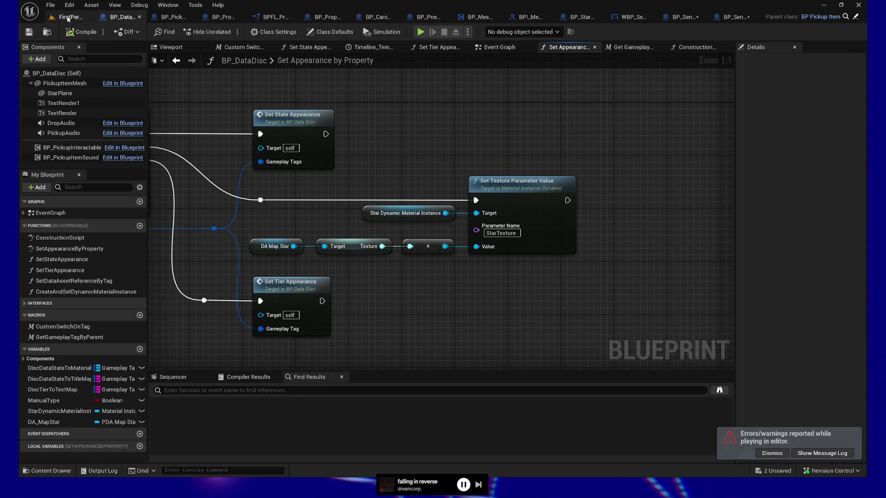
pyautogui.click(69, 16)
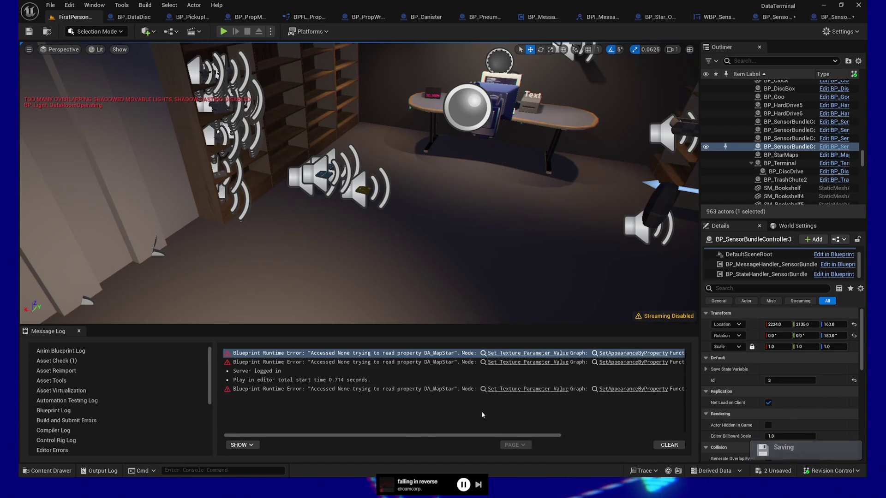
pyautogui.moveTo(411, 437); pyautogui.dragTo(574, 432)
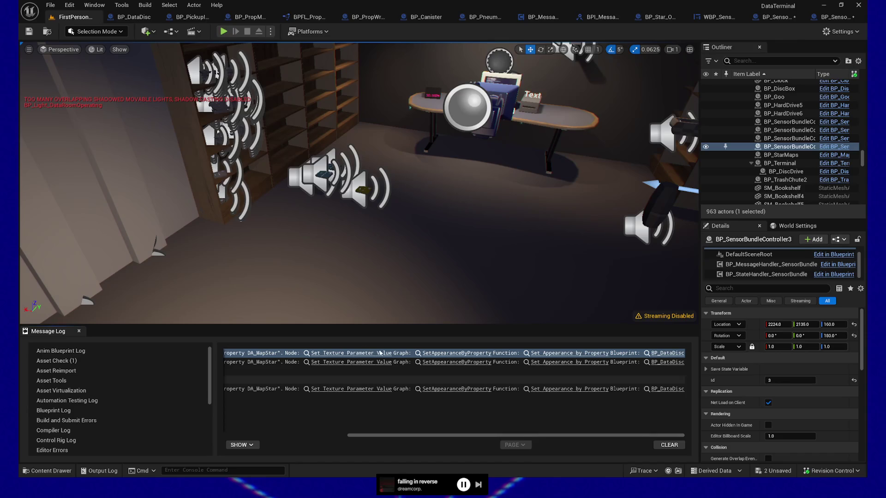
pyautogui.click(331, 353)
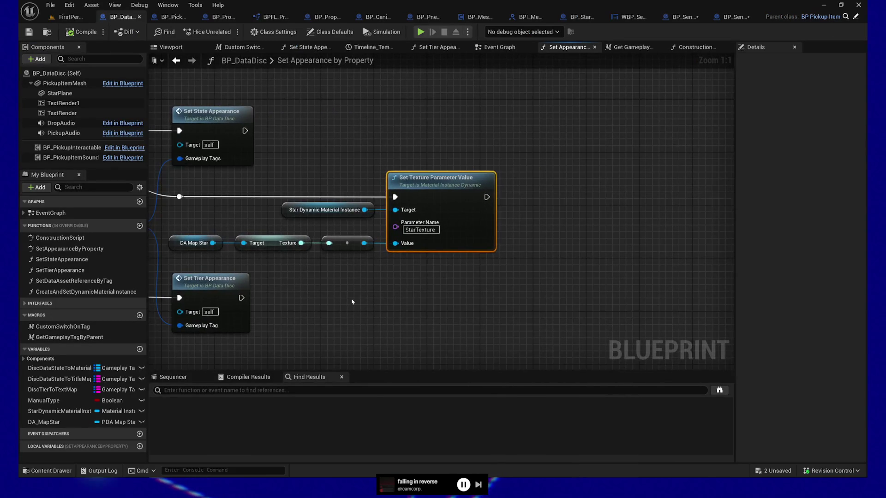
pyautogui.click(457, 249)
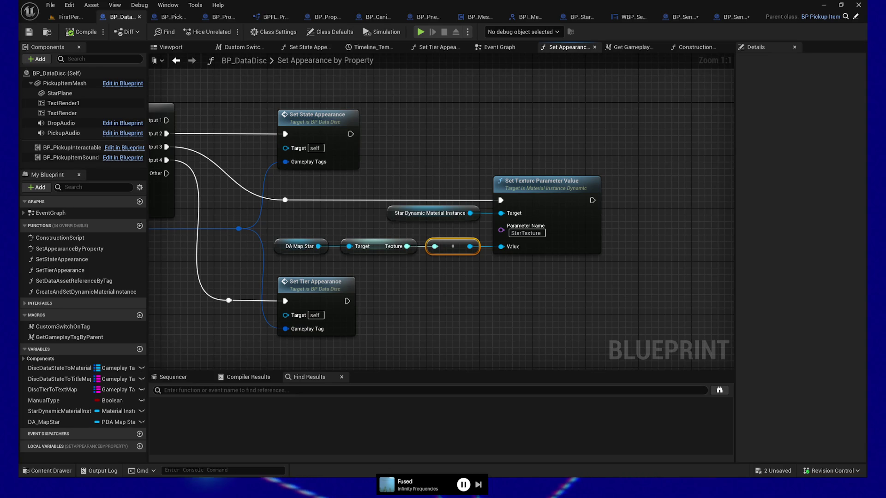
pyautogui.moveTo(449, 325)
pyautogui.mouseDown()
pyautogui.moveTo(480, 325)
pyautogui.moveTo(559, 299)
pyautogui.mouseUp()
# Select the DA Map Star chain, pan to Custom Switch on Tag, then return to FirstPerson's Message Log.
pyautogui.moveTo(404, 212); pyautogui.dragTo(490, 234)
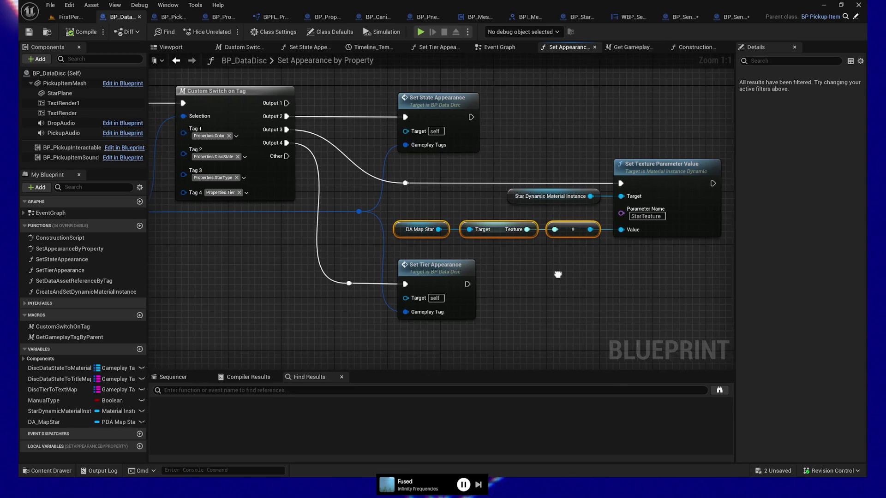
pyautogui.moveTo(441, 222); pyautogui.dragTo(586, 252)
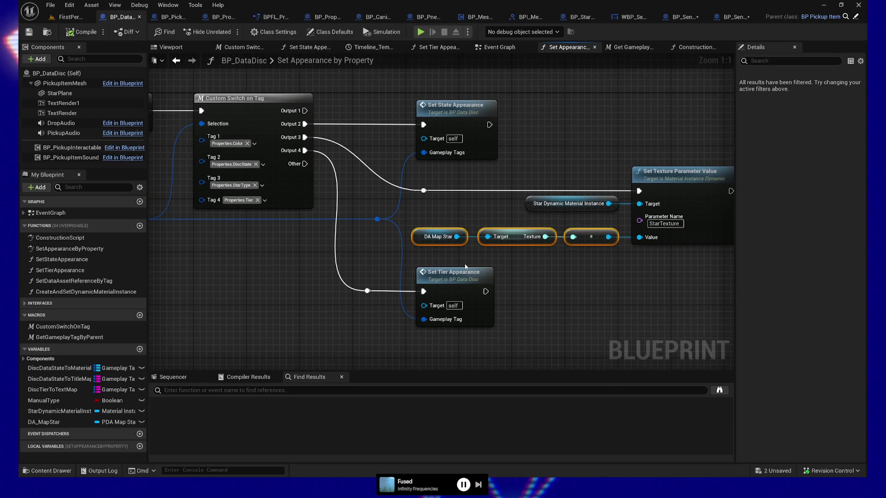
pyautogui.moveTo(412, 267); pyautogui.dragTo(472, 269)
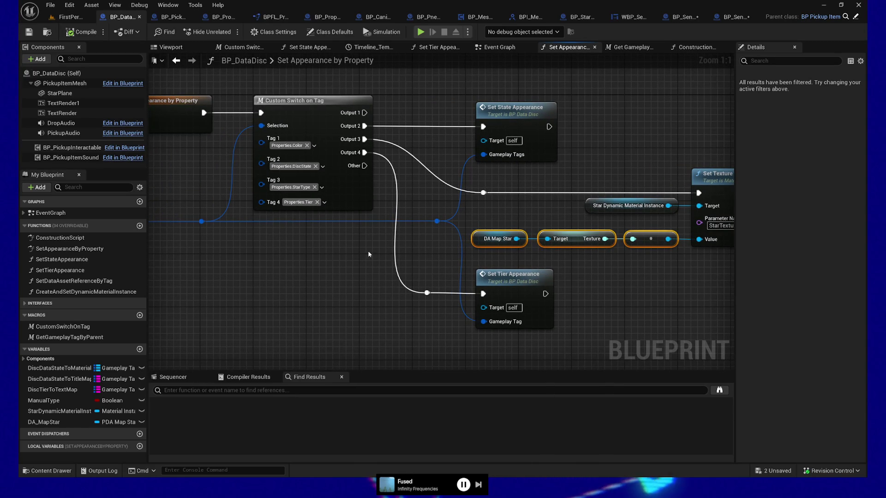
pyautogui.moveTo(303, 282); pyautogui.dragTo(318, 288)
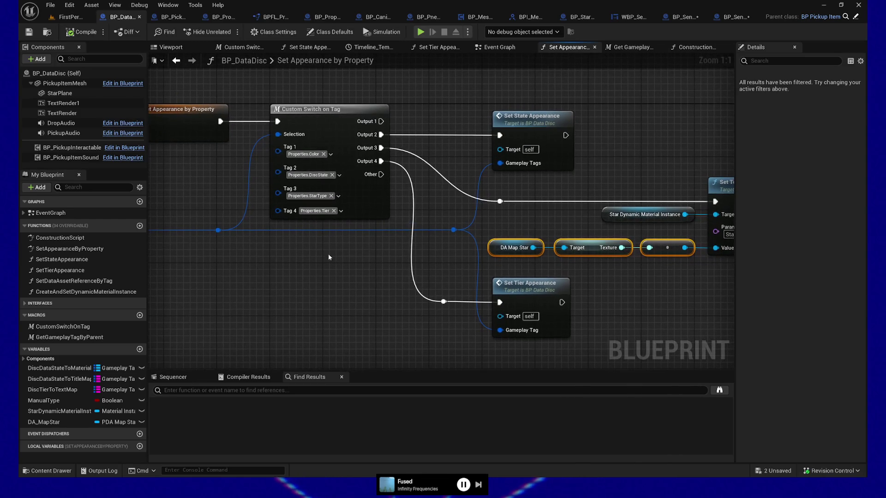
pyautogui.click(75, 15)
pyautogui.moveTo(378, 438); pyautogui.dragTo(303, 437)
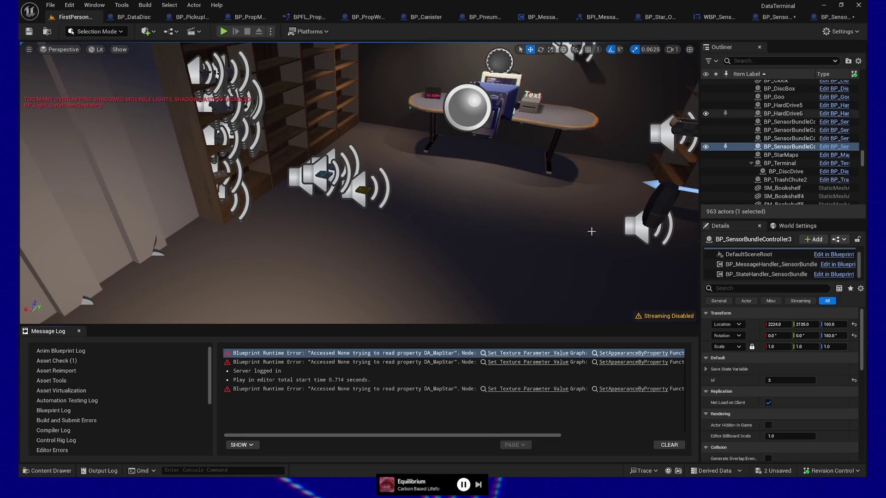
# Open BP_DataDisc's Set Appearance by Property graph and wire a Print String before Set Texture Parameter Value.
pyautogui.click(532, 353)
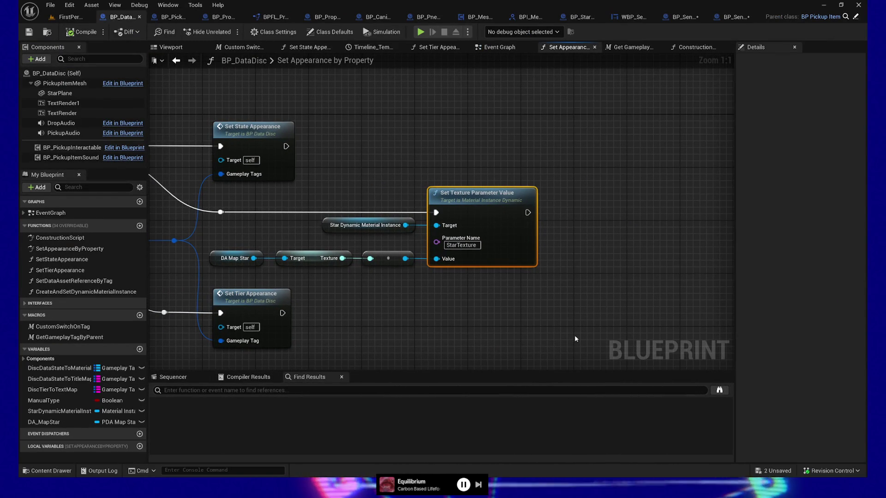
pyautogui.moveTo(414, 233); pyautogui.dragTo(422, 241)
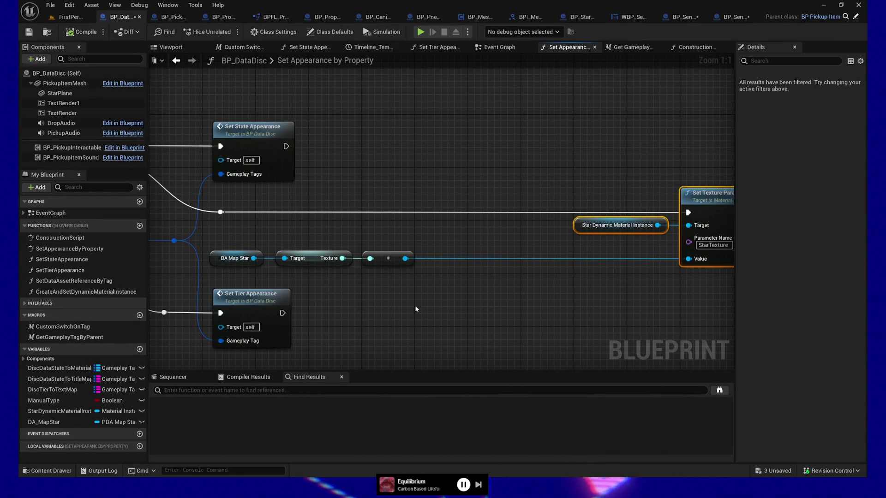
pyautogui.rightClick(448, 316)
pyautogui.write('print string')
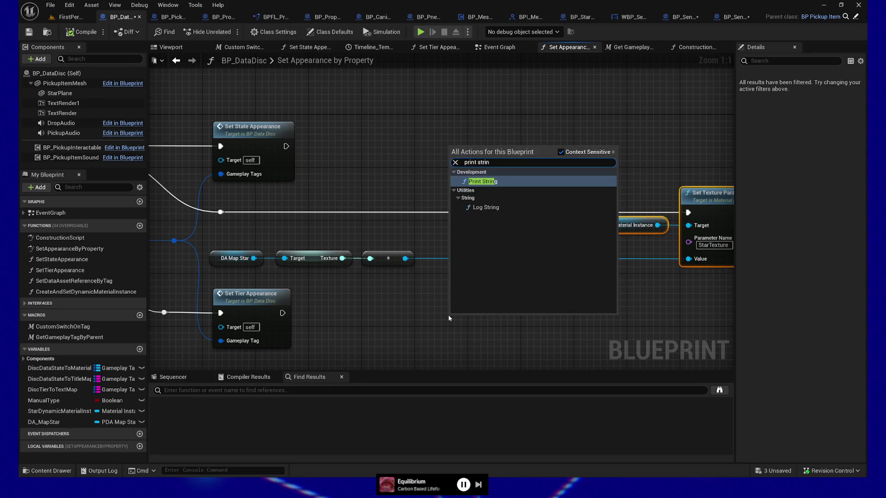
pyautogui.press('Return')
pyautogui.moveTo(485, 306); pyautogui.dragTo(505, 199)
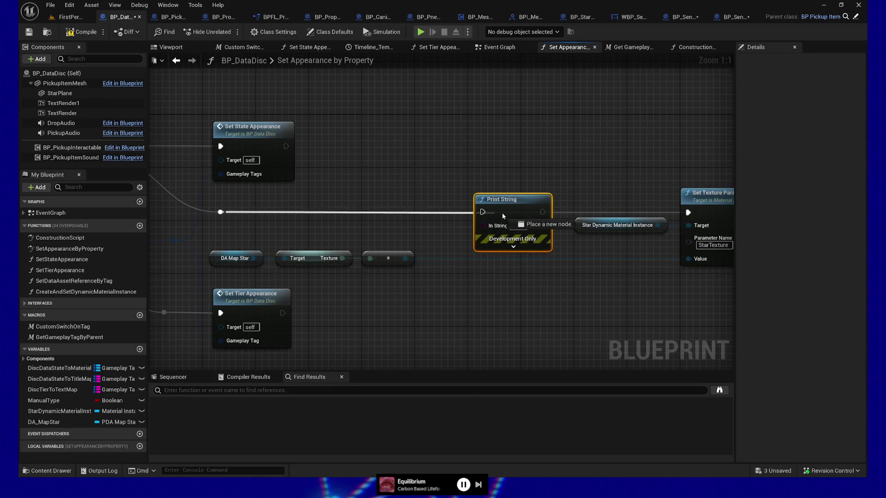
# Tidy the Print String and texture nodes, then drag from the texture output to search for Is Valid.
pyautogui.moveTo(543, 212)
pyautogui.mouseDown()
pyautogui.moveTo(688, 212)
pyautogui.moveTo(534, 213)
pyautogui.moveTo(552, 213)
pyautogui.mouseUp()
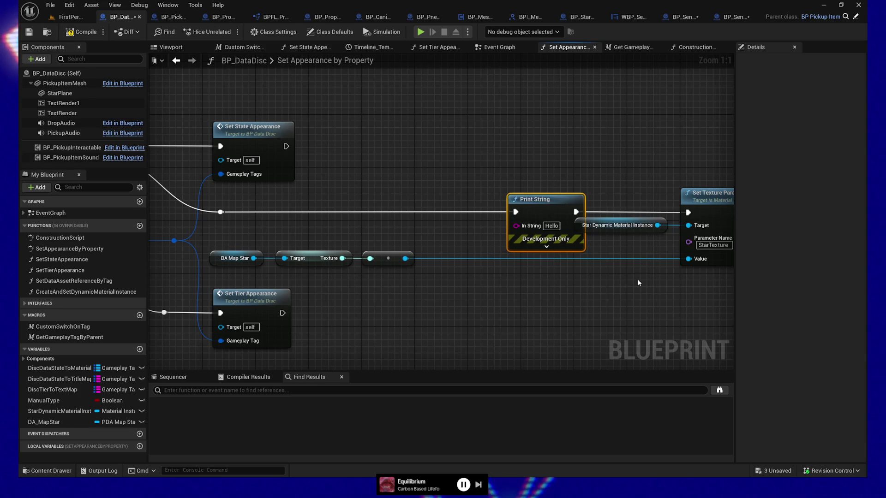
pyautogui.moveTo(642, 264); pyautogui.dragTo(535, 255)
pyautogui.click(665, 252)
pyautogui.press('f')
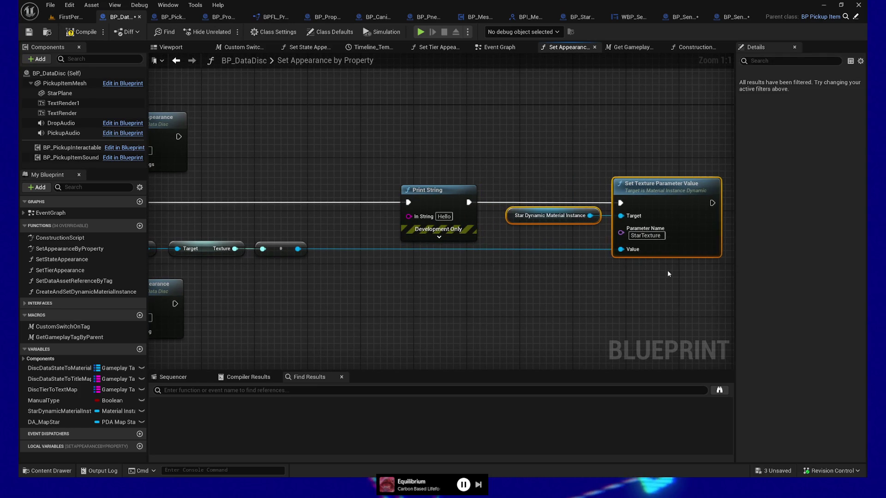
pyautogui.click(447, 240)
pyautogui.press('f')
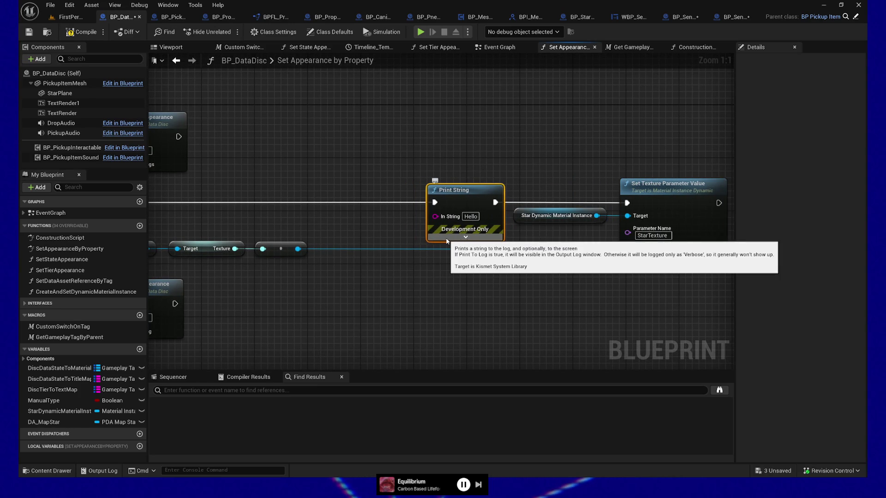
pyautogui.moveTo(323, 255); pyautogui.dragTo(356, 299)
pyautogui.write('is valid')
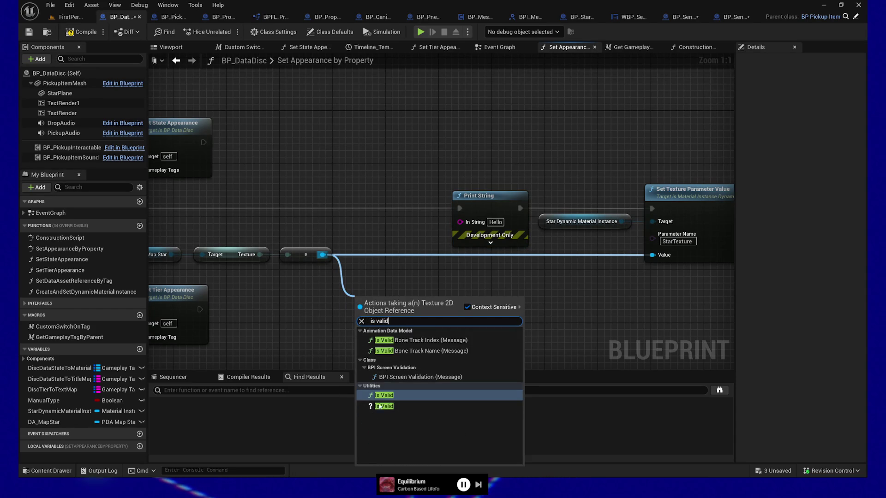
# Add an Is Valid check on the texture and shift Print String and texture nodes right.
pyautogui.click(385, 396)
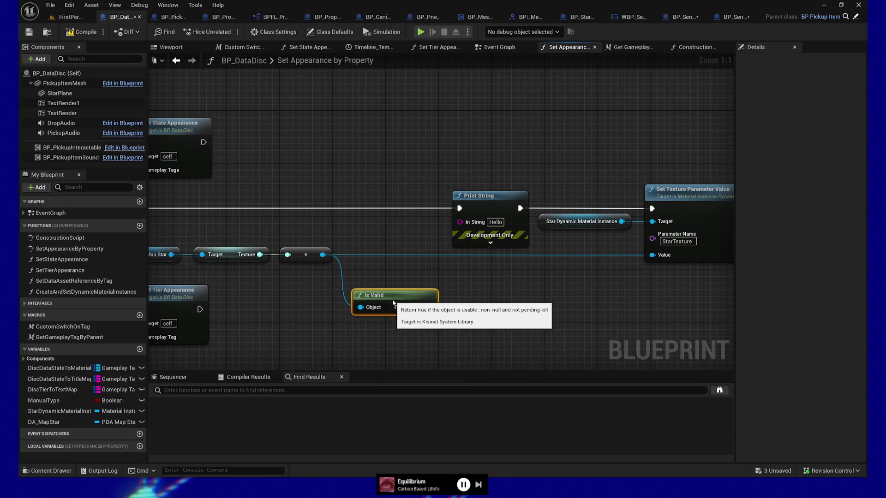
pyautogui.moveTo(393, 305); pyautogui.dragTo(394, 297)
pyautogui.moveTo(447, 347)
pyautogui.mouseDown()
pyautogui.moveTo(407, 282)
pyautogui.moveTo(469, 298)
pyautogui.moveTo(471, 314)
pyautogui.mouseUp()
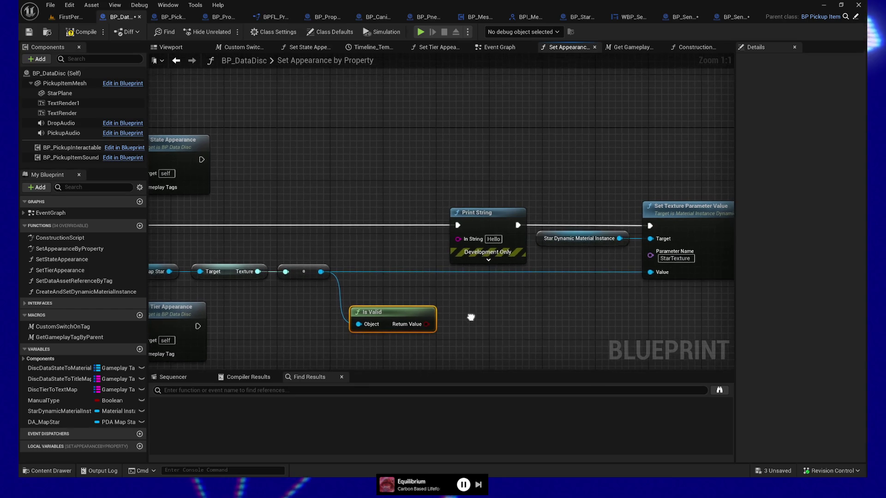
pyautogui.moveTo(567, 204)
pyautogui.mouseDown()
pyautogui.moveTo(634, 234)
pyautogui.moveTo(732, 297)
pyautogui.mouseUp()
pyautogui.moveTo(623, 230)
pyautogui.mouseDown()
pyautogui.moveTo(548, 209)
pyautogui.moveTo(429, 227)
pyautogui.mouseUp()
# Feed Print String from an Append whose A input is Self's display name, adding a C pin.
pyautogui.write('append')
pyautogui.press('Return')
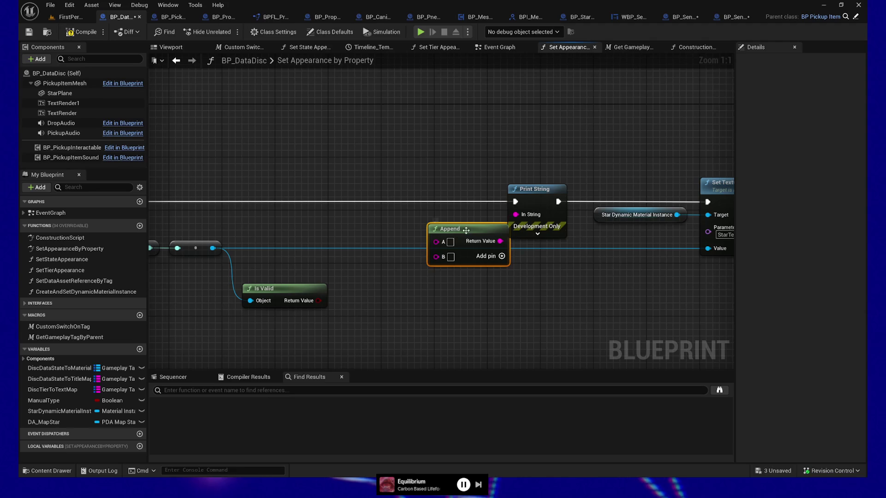
pyautogui.moveTo(466, 232); pyautogui.dragTo(448, 231)
pyautogui.rightClick(326, 157)
pyautogui.write('self')
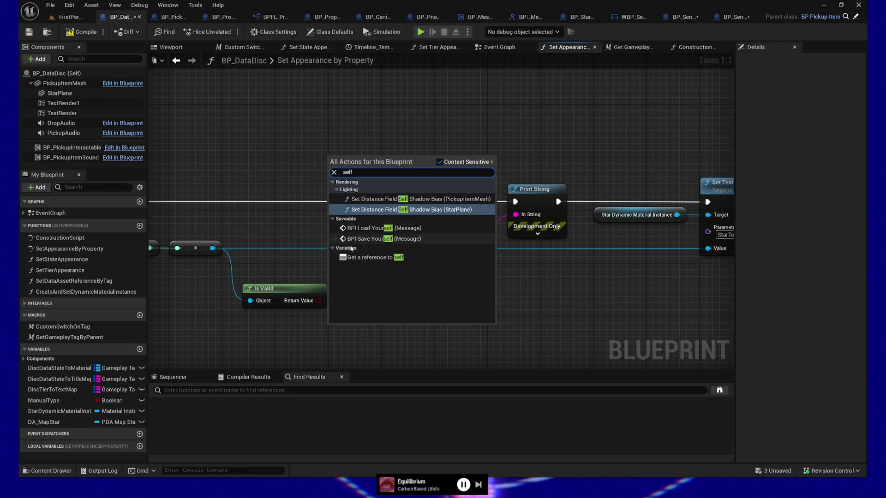
pyautogui.click(369, 258)
pyautogui.moveTo(354, 163); pyautogui.dragTo(411, 236)
pyautogui.moveTo(313, 134)
pyautogui.mouseDown()
pyautogui.moveTo(399, 178)
pyautogui.moveTo(336, 163)
pyautogui.mouseUp()
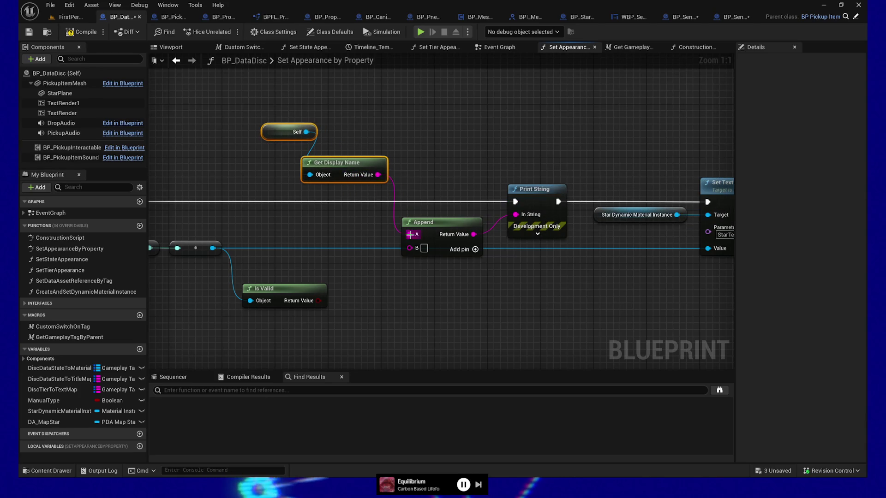
pyautogui.click(424, 248)
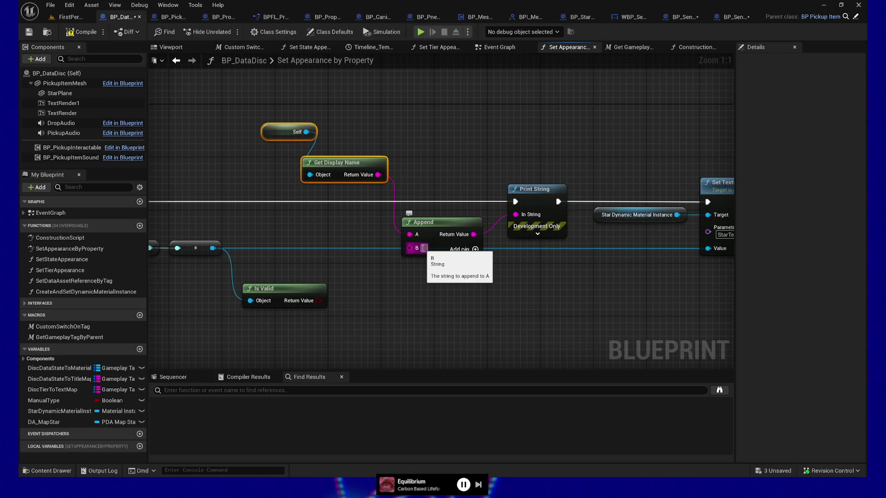
pyautogui.click(476, 249)
pyautogui.moveTo(395, 301); pyautogui.dragTo(559, 276)
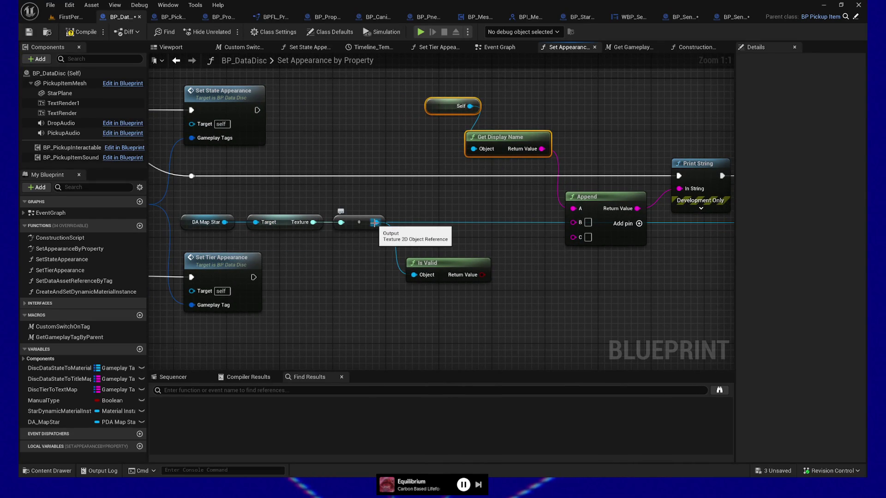
# Wire DA Map Star's display name into Append's C input and add D and E pins.
pyautogui.moveTo(225, 222)
pyautogui.mouseDown()
pyautogui.moveTo(298, 200)
pyautogui.moveTo(273, 194)
pyautogui.moveTo(454, 196)
pyautogui.moveTo(572, 223)
pyautogui.mouseUp()
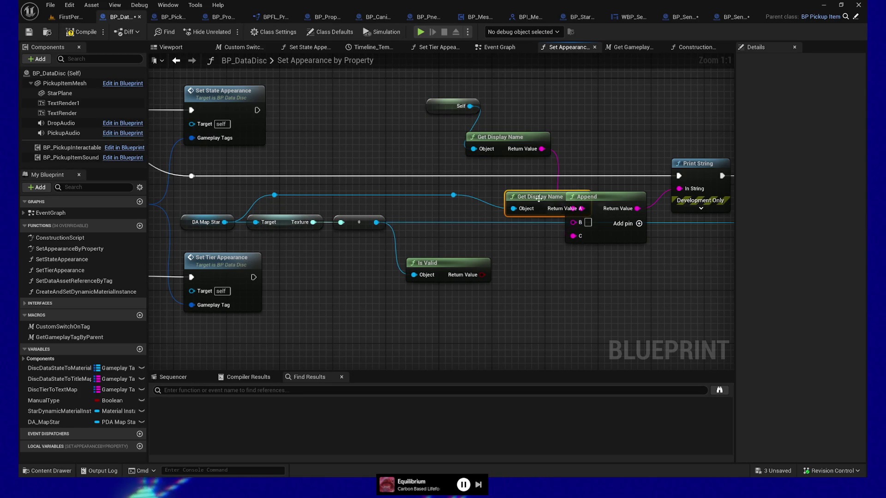
pyautogui.moveTo(491, 208); pyautogui.dragTo(483, 221)
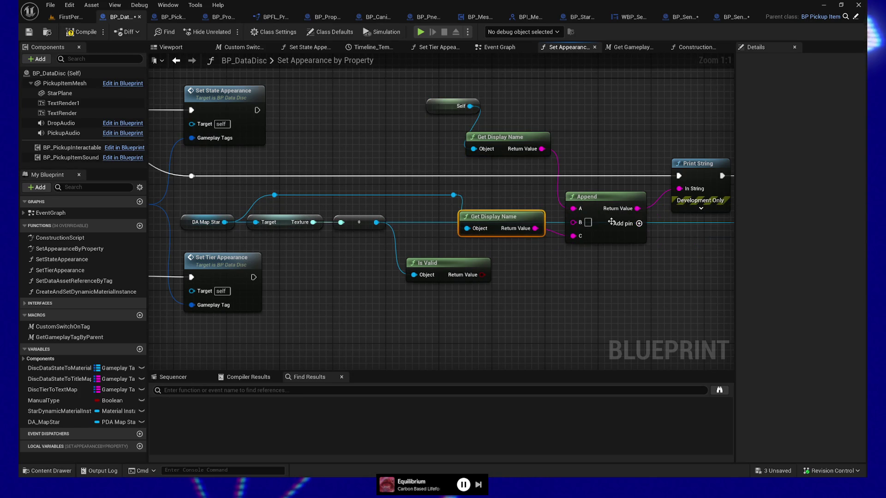
pyautogui.click(640, 224)
pyautogui.write('ref is')
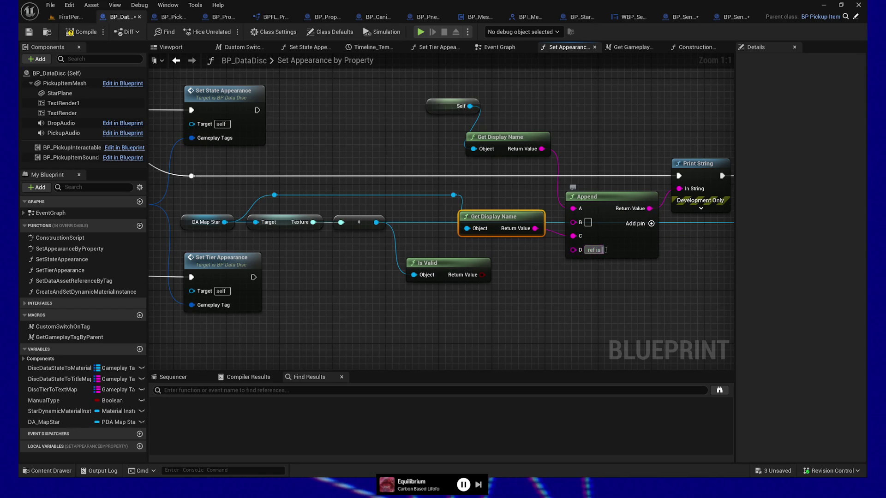
pyautogui.click(651, 223)
# Connect the Is Valid result to E, enter 'ref is valid?' in D, then compile and save.
pyautogui.moveTo(482, 275)
pyautogui.mouseDown()
pyautogui.moveTo(563, 278)
pyautogui.moveTo(574, 264)
pyautogui.mouseUp()
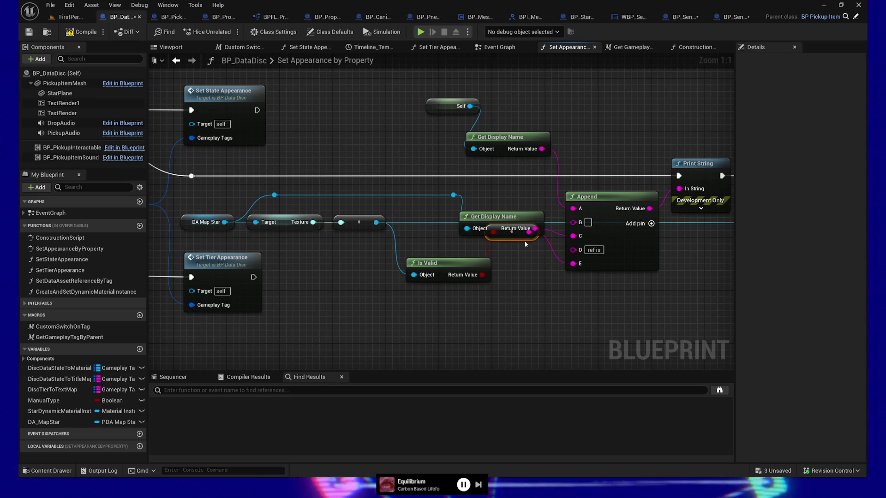
pyautogui.moveTo(519, 238)
pyautogui.mouseDown()
pyautogui.moveTo(530, 251)
pyautogui.moveTo(533, 290)
pyautogui.mouseUp()
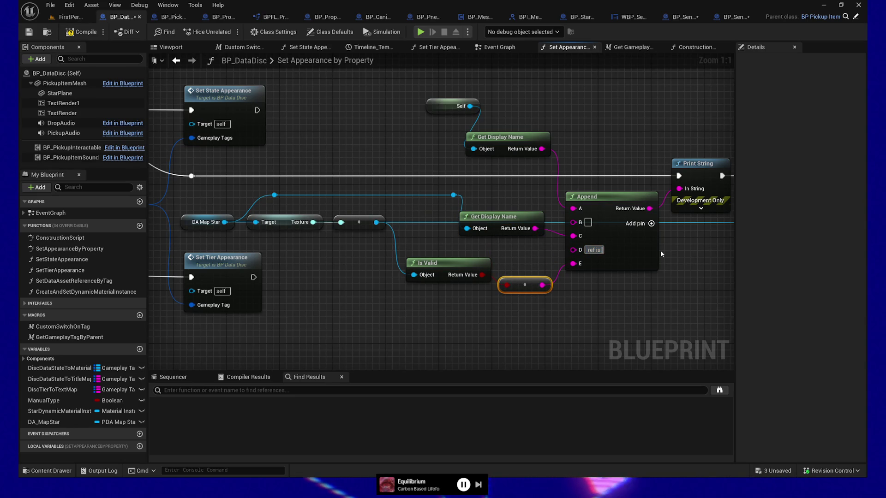
pyautogui.write('valid?')
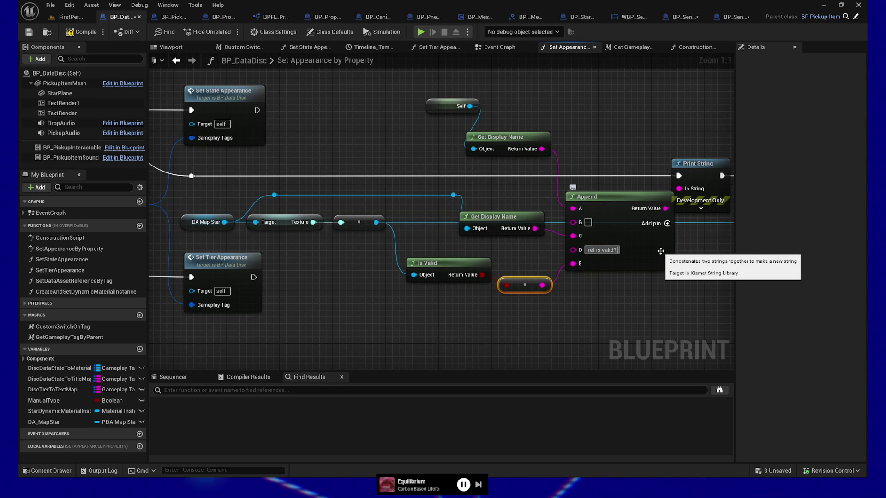
pyautogui.click(79, 33)
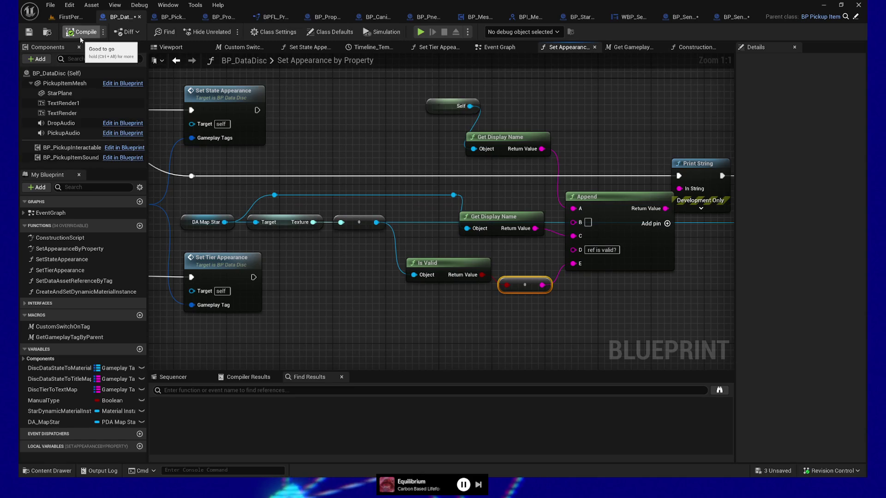
pyautogui.click(28, 32)
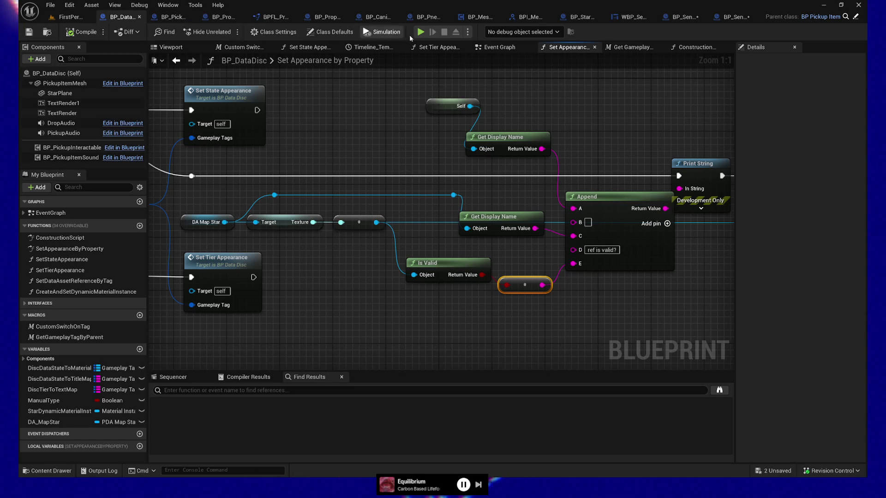
# Launch the standalone play-test and watch the 'ref is valid?' debug lines appear on screen.
pyautogui.click(424, 31)
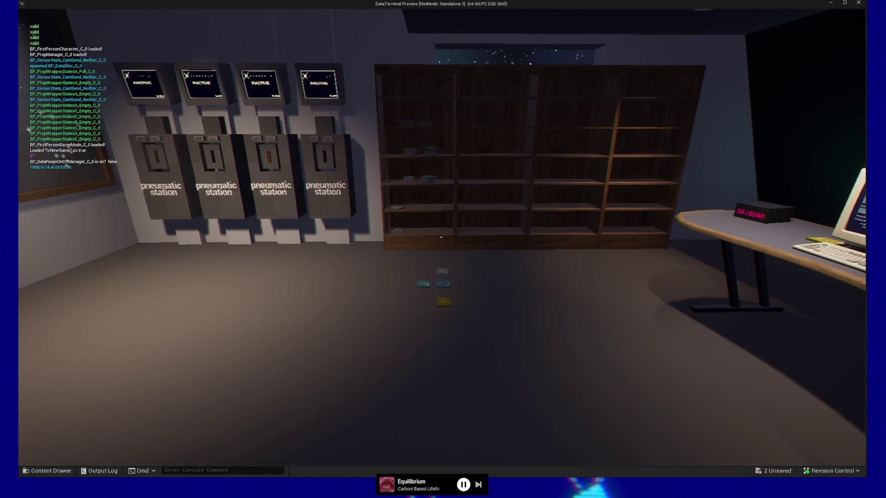
pyautogui.moveTo(441, 237)
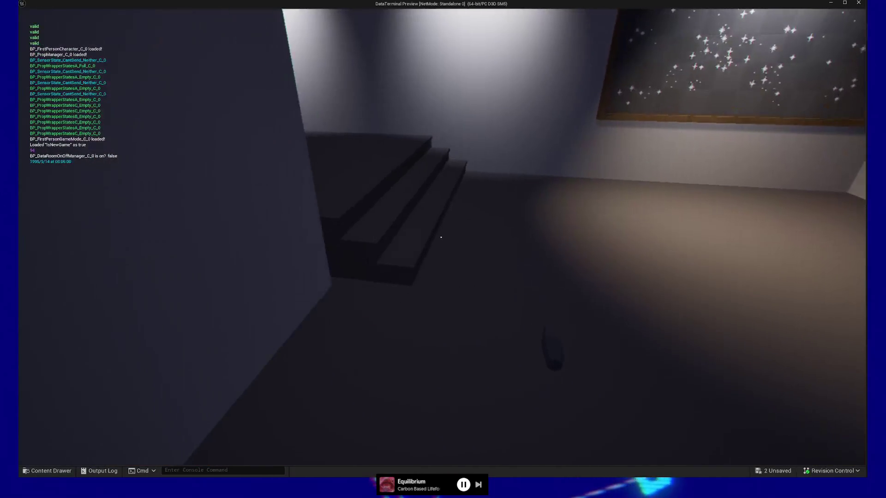
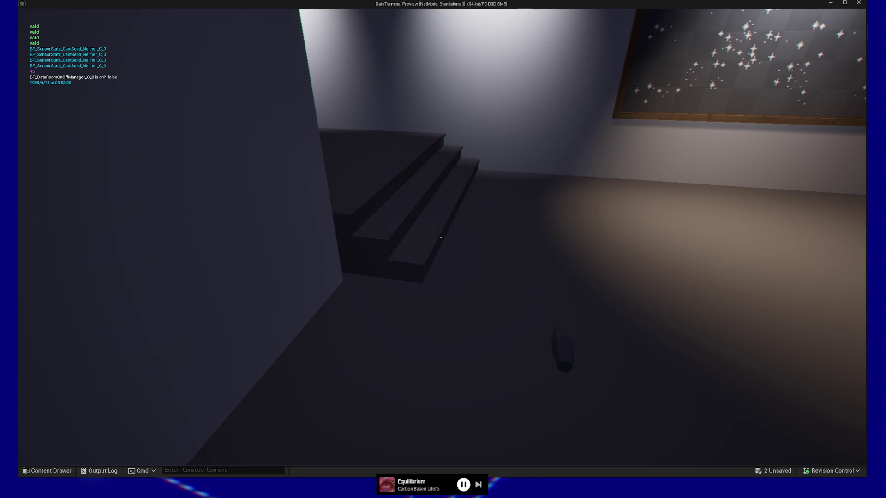
# Walk the preview up to the pneumatic stations, then quit back to the blueprint.
pyautogui.press('w')
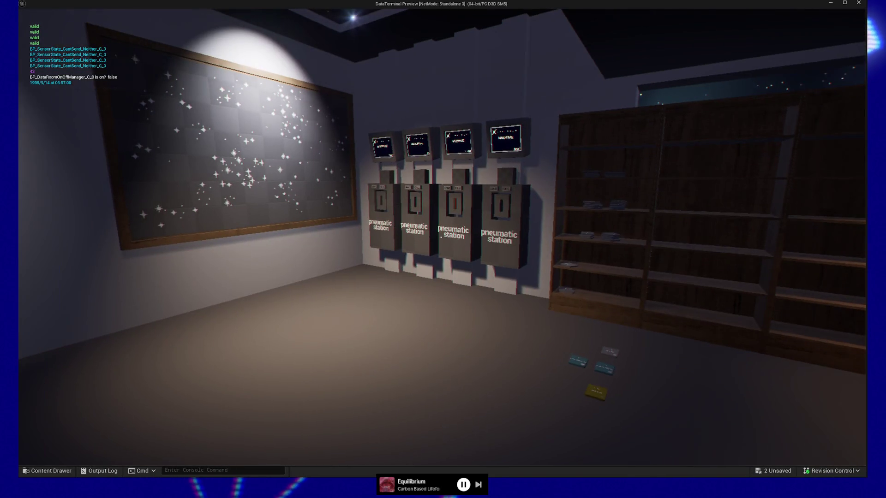
pyautogui.press('w')
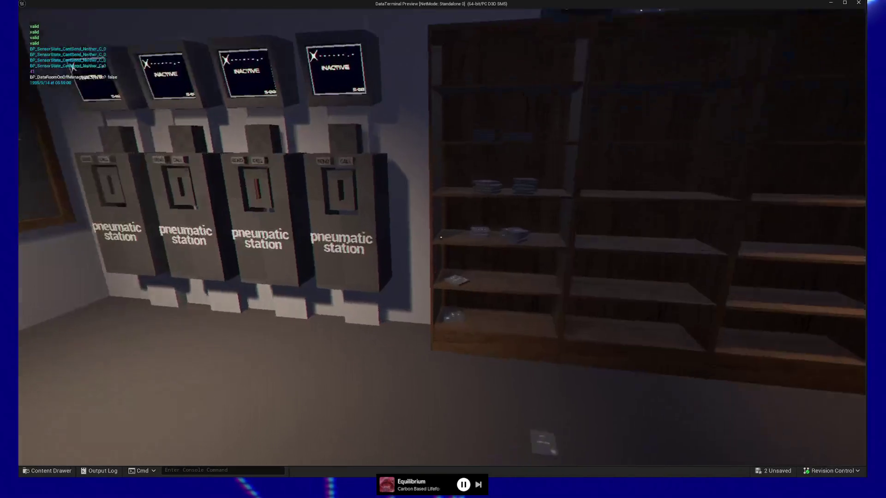
pyautogui.press('w')
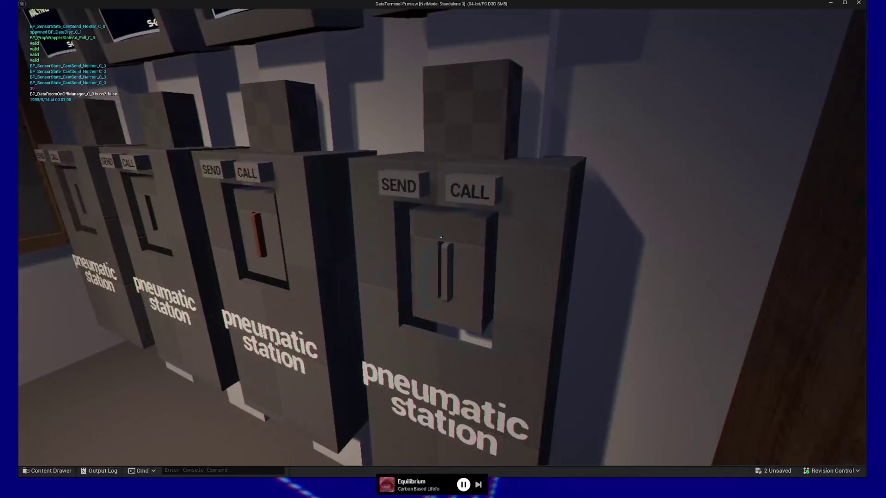
pyautogui.press('s')
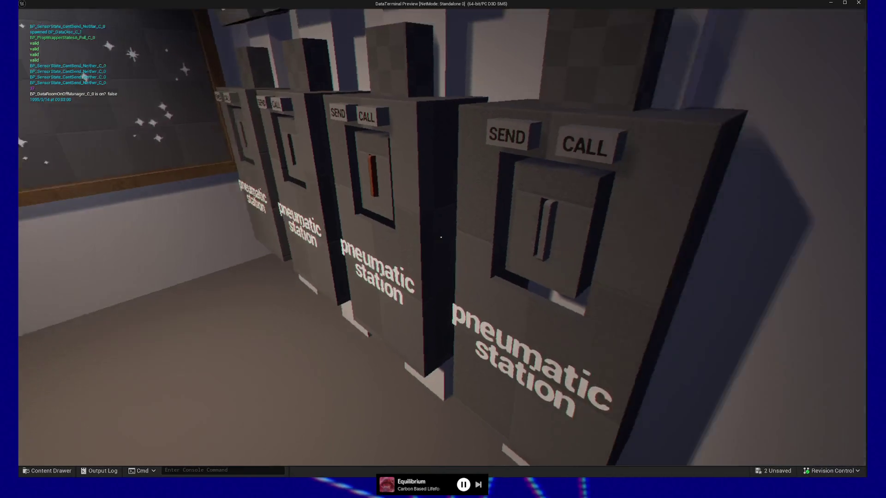
pyautogui.moveTo(442, 238)
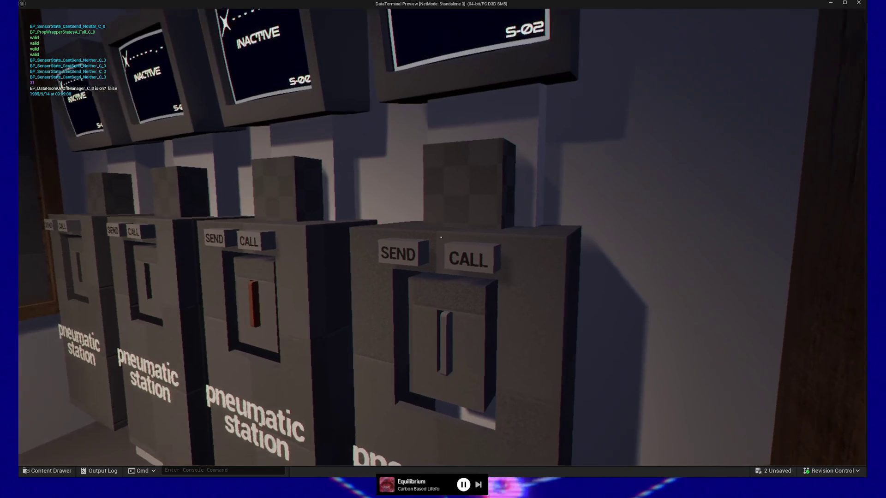
pyautogui.press('Escape')
pyautogui.click(426, 379)
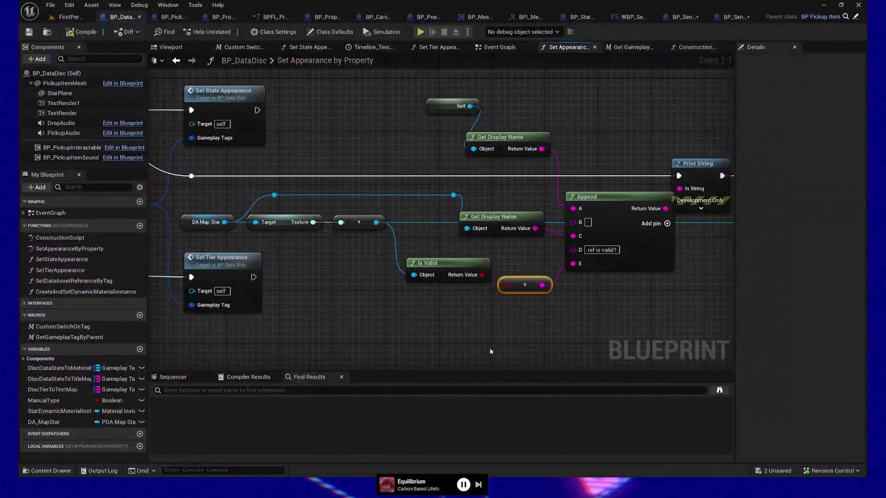
# Give Print String a 30-second duration and yellow text colour, then save BP_DataDisc.
pyautogui.moveTo(696, 189)
pyautogui.mouseDown()
pyautogui.moveTo(530, 184)
pyautogui.moveTo(550, 183)
pyautogui.mouseUp()
pyautogui.click(531, 184)
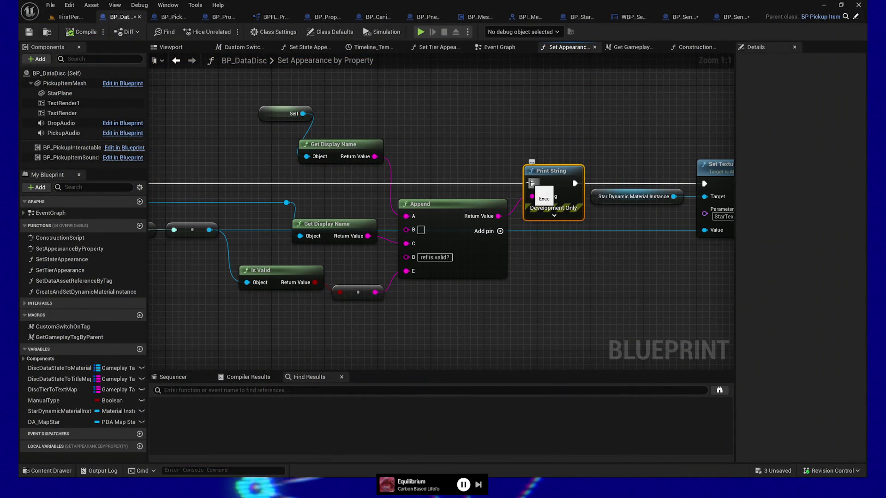
pyautogui.click(553, 216)
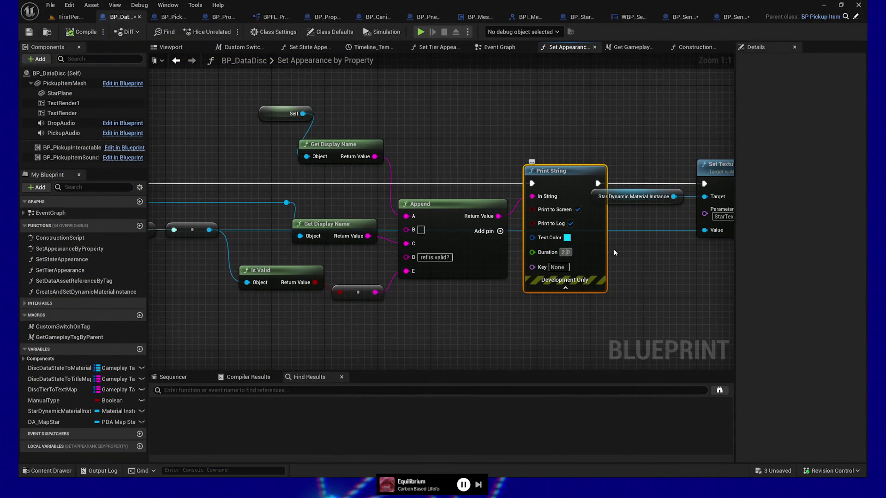
pyautogui.write('30')
pyautogui.press('Return')
pyautogui.click(567, 238)
pyautogui.moveTo(636, 286)
pyautogui.mouseDown()
pyautogui.moveTo(631, 295)
pyautogui.moveTo(657, 292)
pyautogui.mouseUp()
pyautogui.click(676, 376)
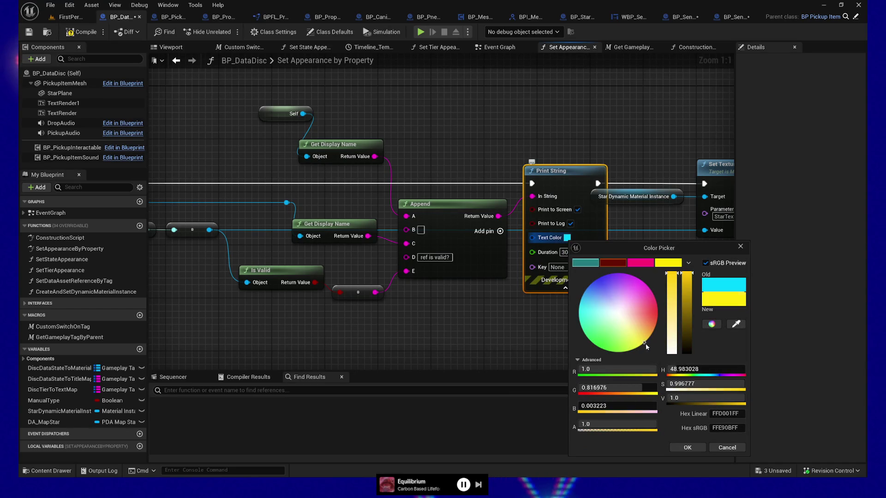
pyautogui.click(699, 452)
pyautogui.click(28, 32)
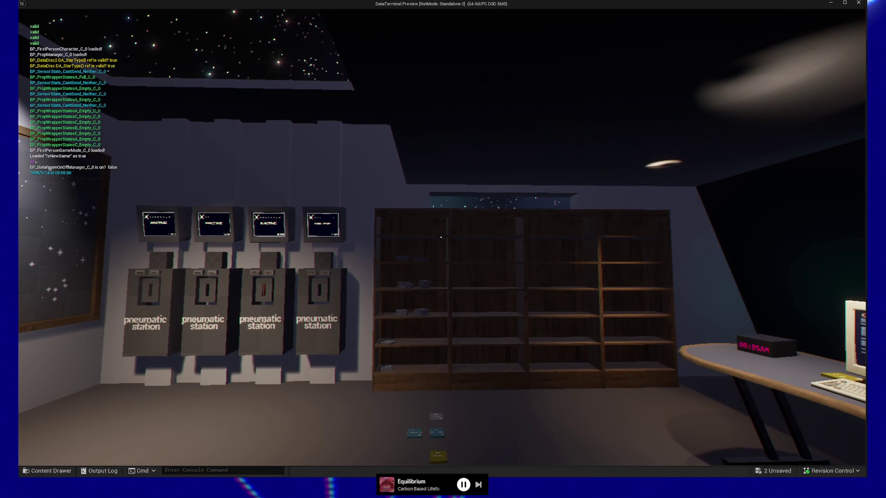
# Spawn a red disc, mark star 0U-N82.1, and press SEND on the ready station.
pyautogui.press('w')
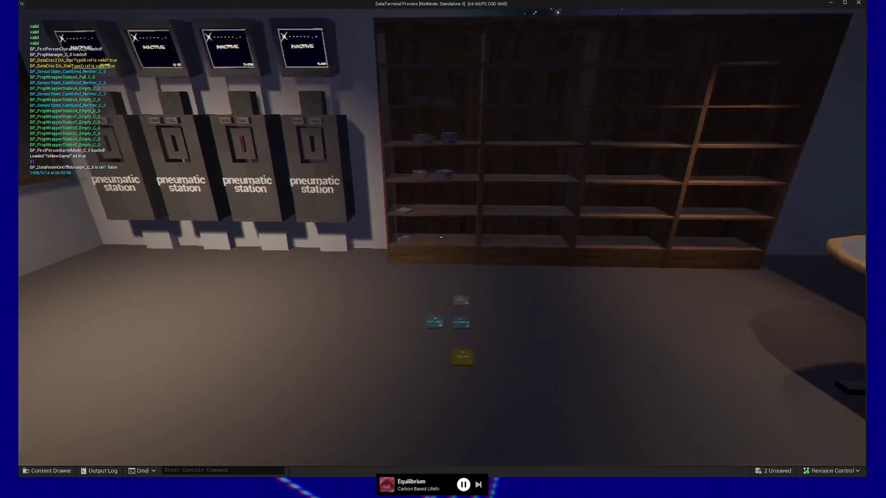
pyautogui.press('w')
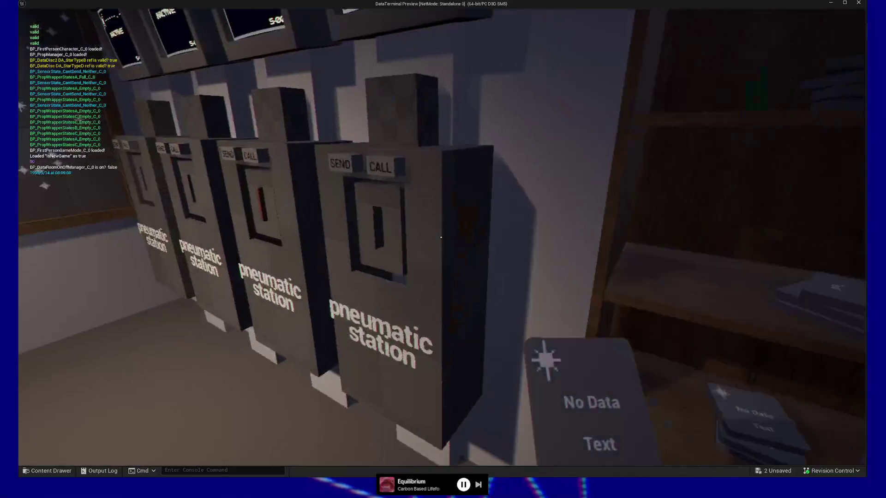
pyautogui.click(441, 238)
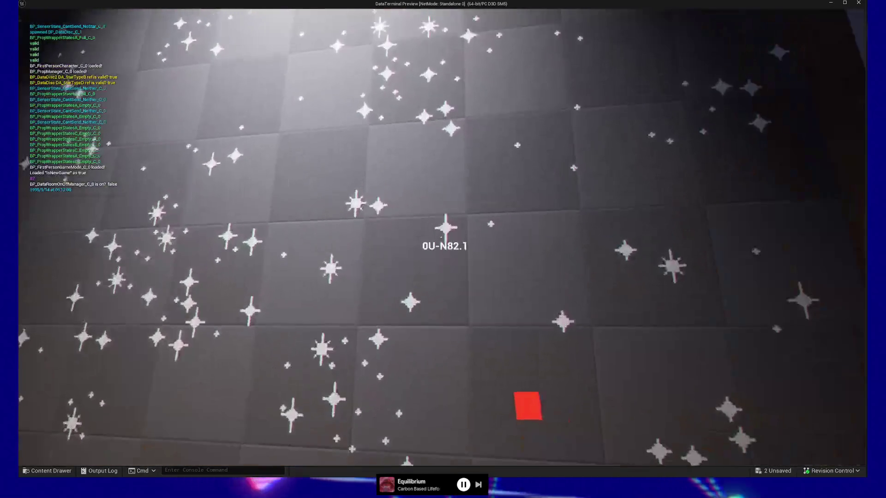
pyautogui.click(441, 237)
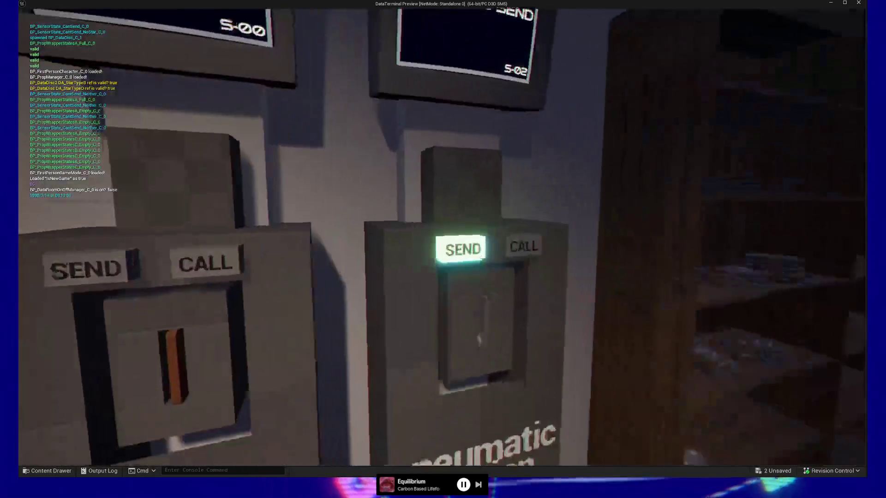
pyautogui.click(441, 237)
pyautogui.press('s')
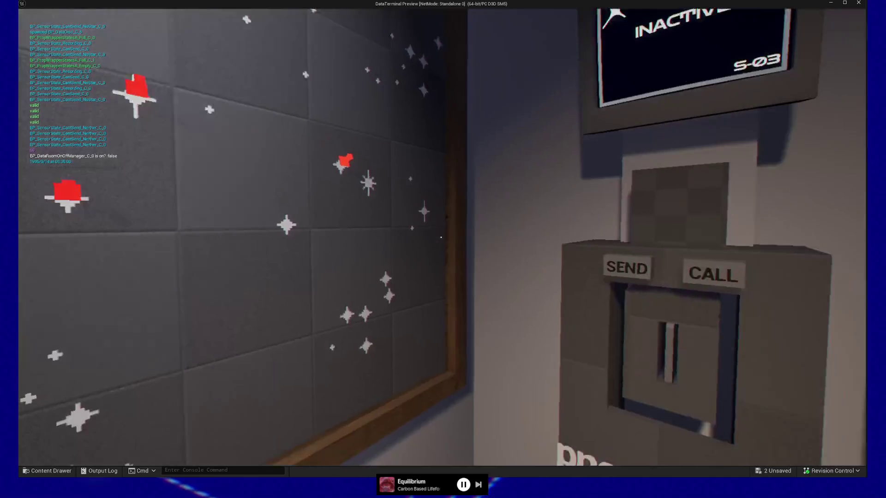
pyautogui.press('s')
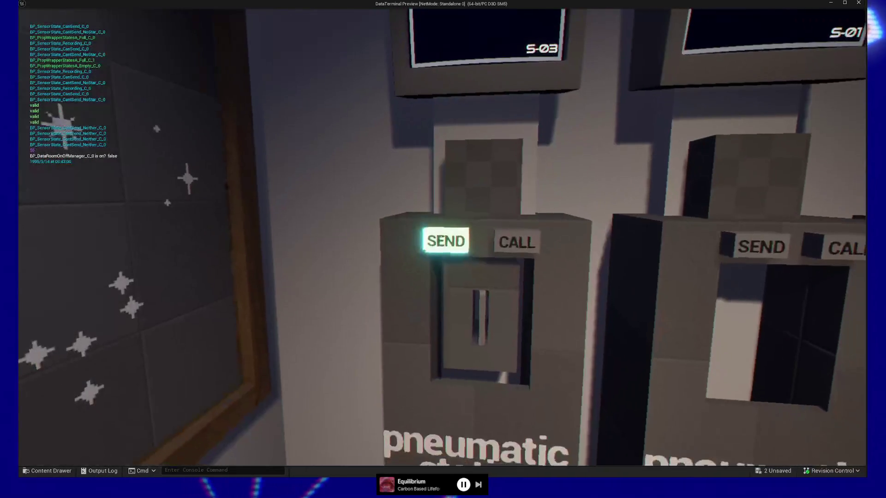
pyautogui.click(446, 241)
# Walk to the bookshelf, take the highlighted disc, and head back toward the stations.
pyautogui.press('s')
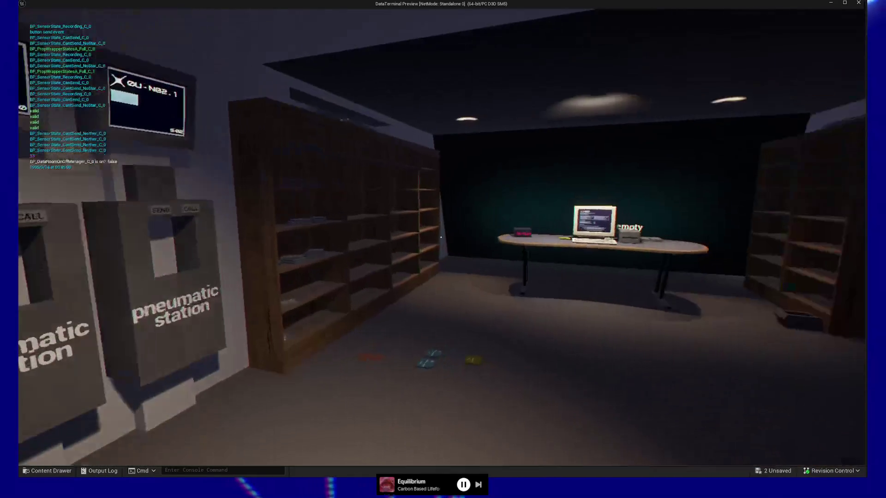
pyautogui.press('s')
pyautogui.press('d')
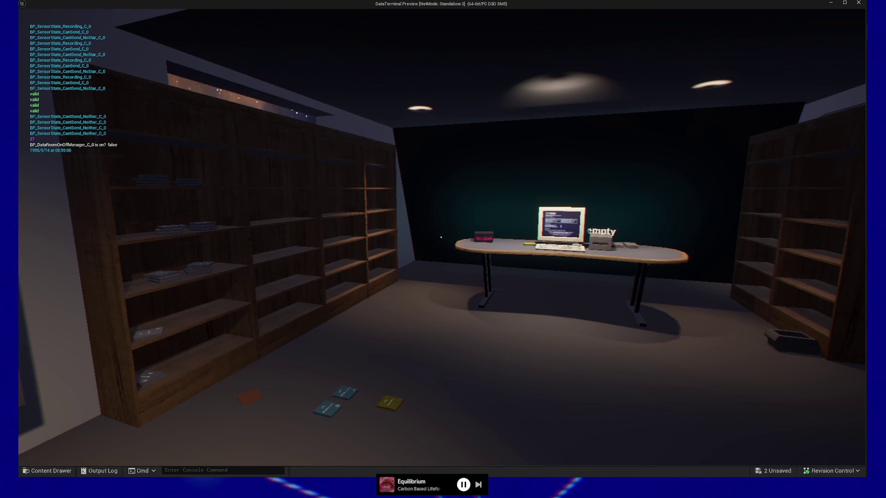
pyautogui.press('w')
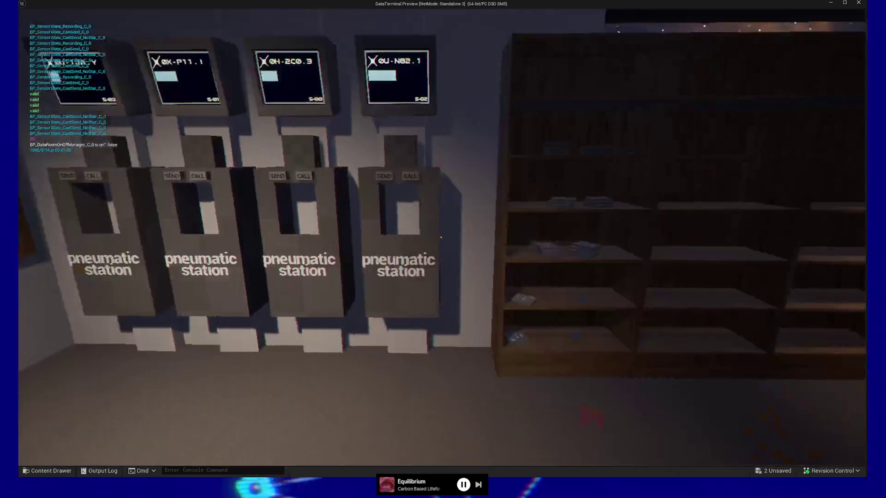
pyautogui.press('s')
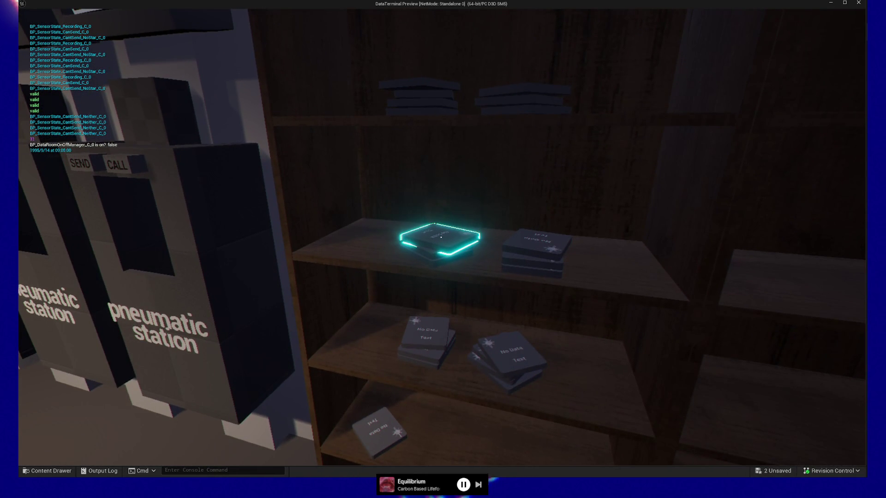
pyautogui.click(442, 237)
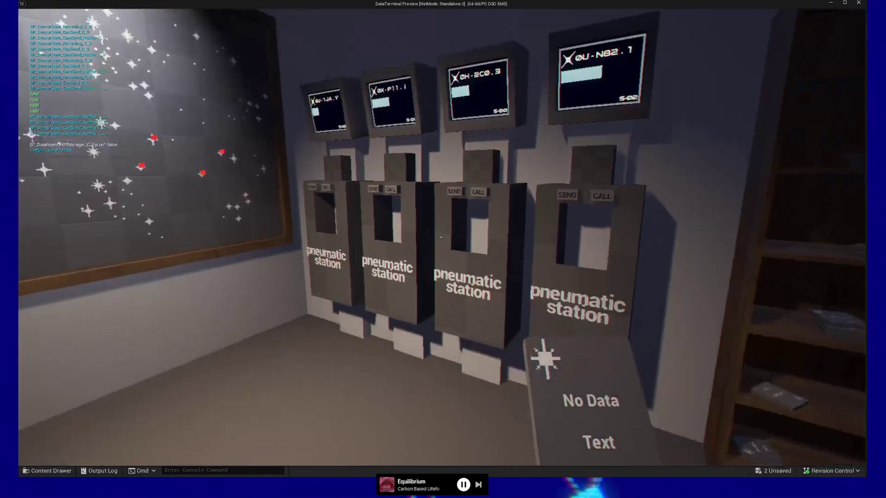
pyautogui.press('s')
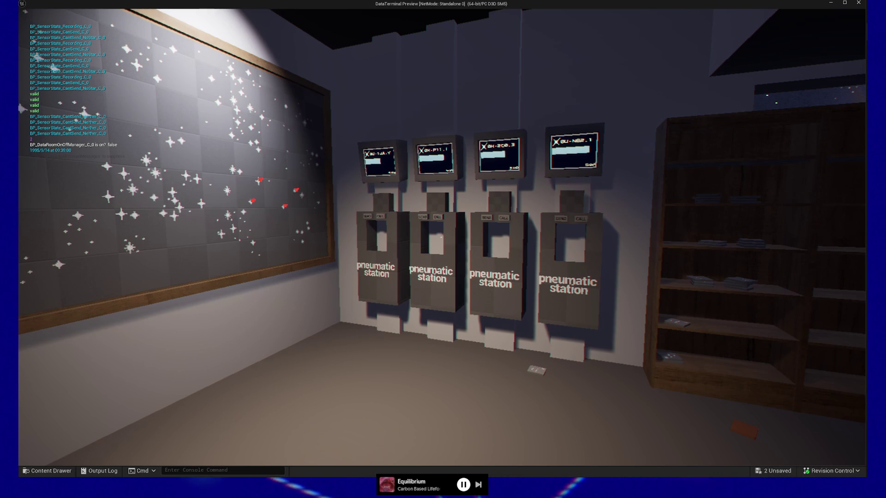
# At the computer desk, insert and eject discs, ending with the Raw Data Text disc inserted.
pyautogui.press('s')
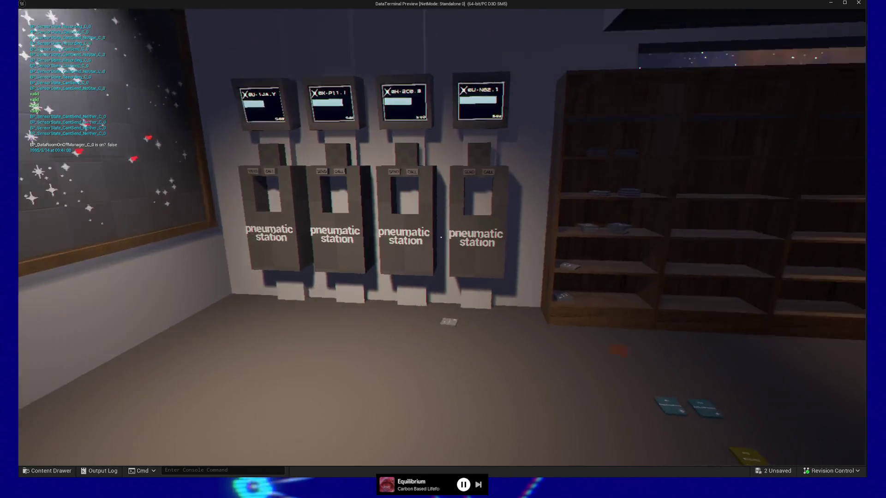
pyautogui.press('w')
pyautogui.press('s')
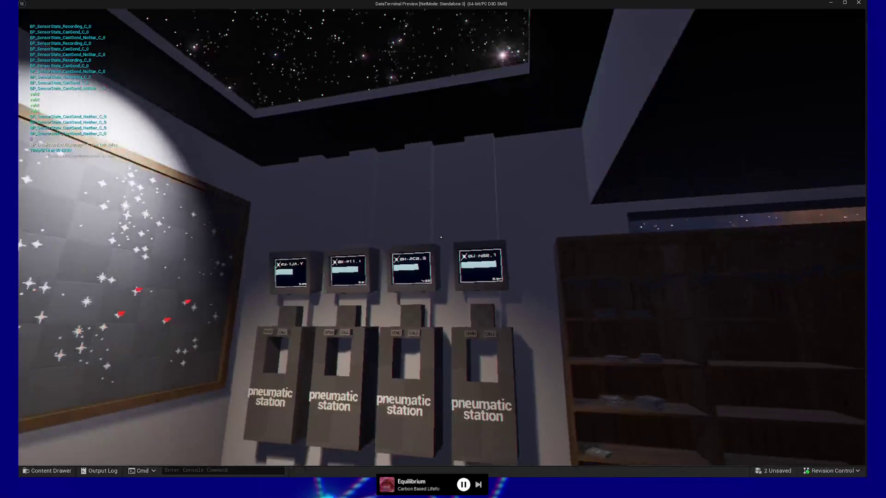
pyautogui.press('w')
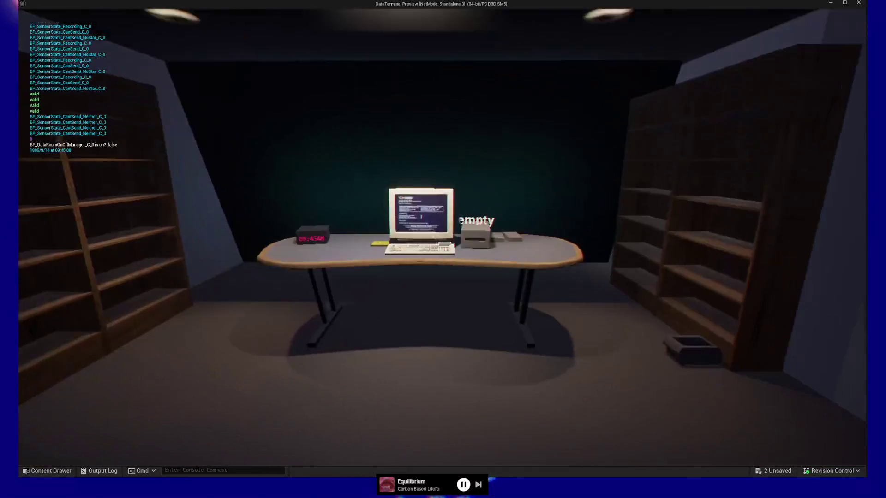
pyautogui.press('e')
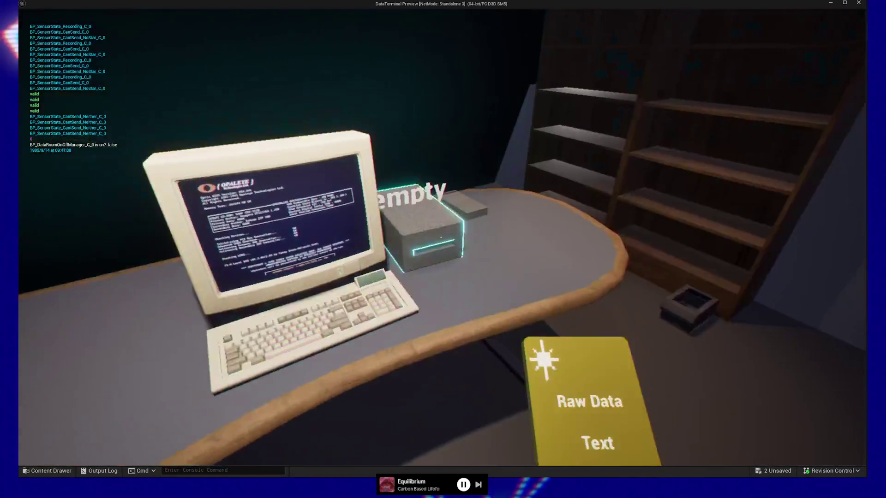
pyautogui.press('e')
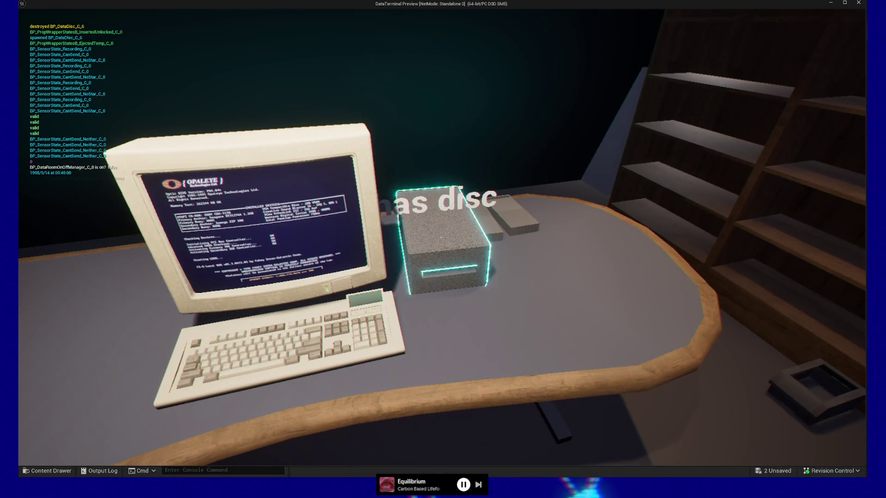
pyautogui.press('e')
pyautogui.press('e')
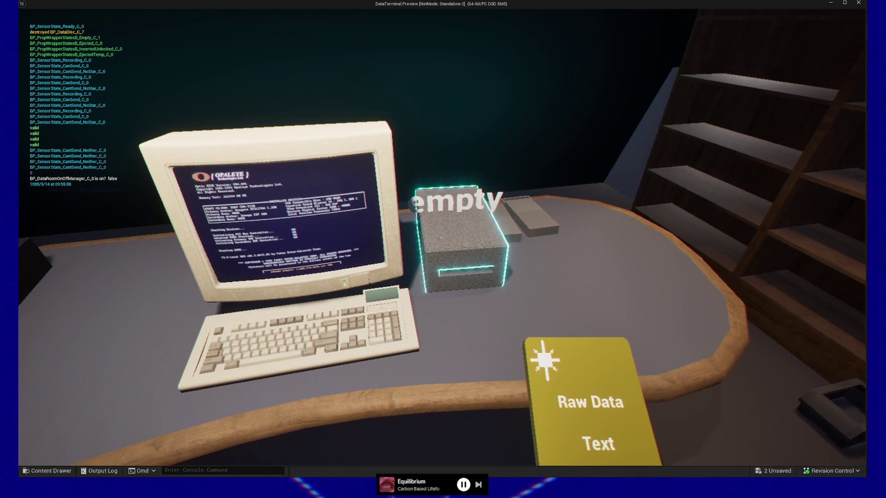
pyautogui.press('e')
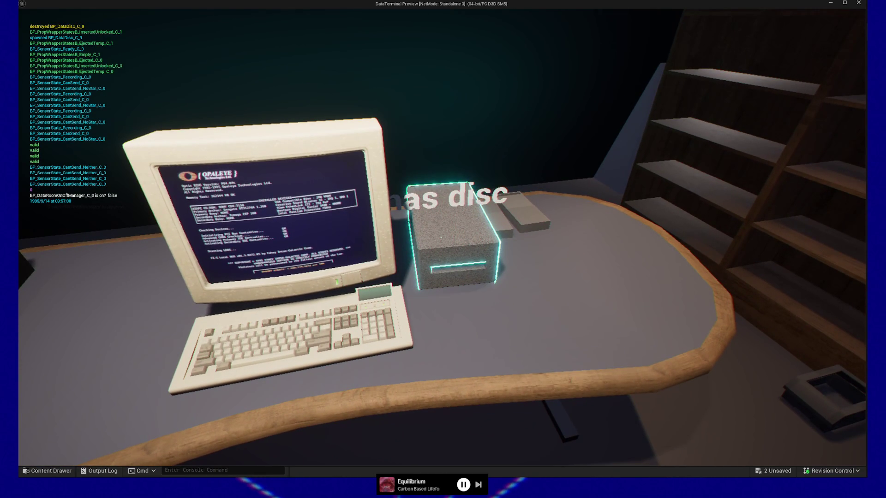
pyautogui.press('e')
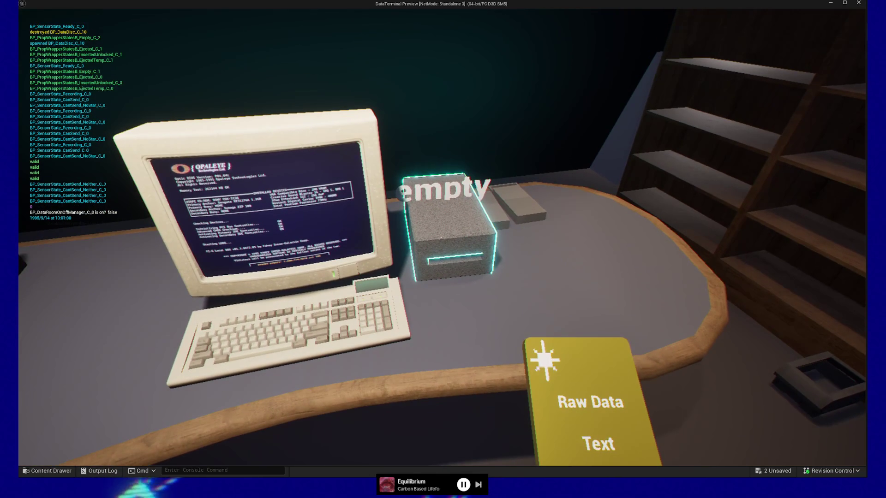
pyautogui.press('e')
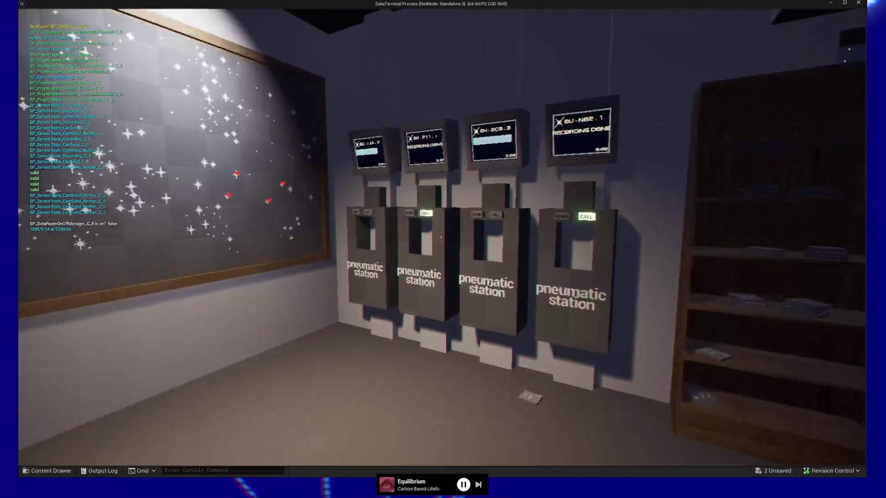
# Call a disc at the second pneumatic station, then pause and quit the preview.
pyautogui.press('w')
pyautogui.press('e')
pyautogui.press('s')
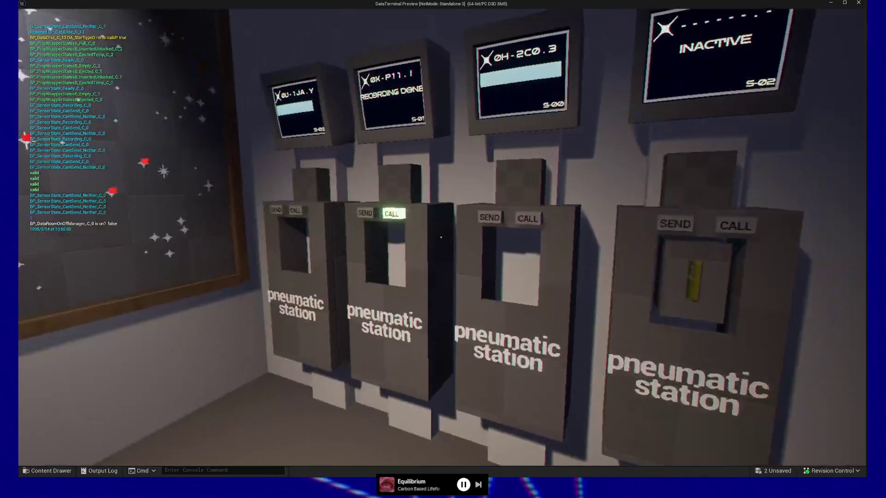
pyautogui.press('w')
pyautogui.press('e')
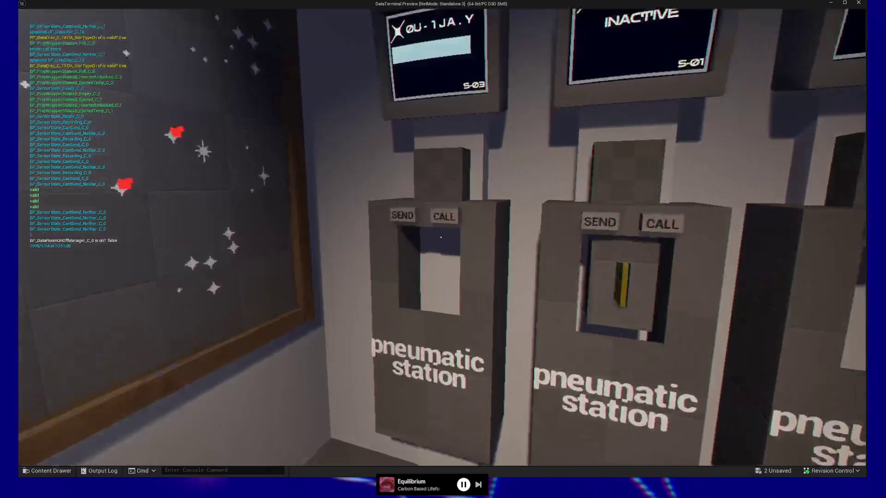
pyautogui.press('s')
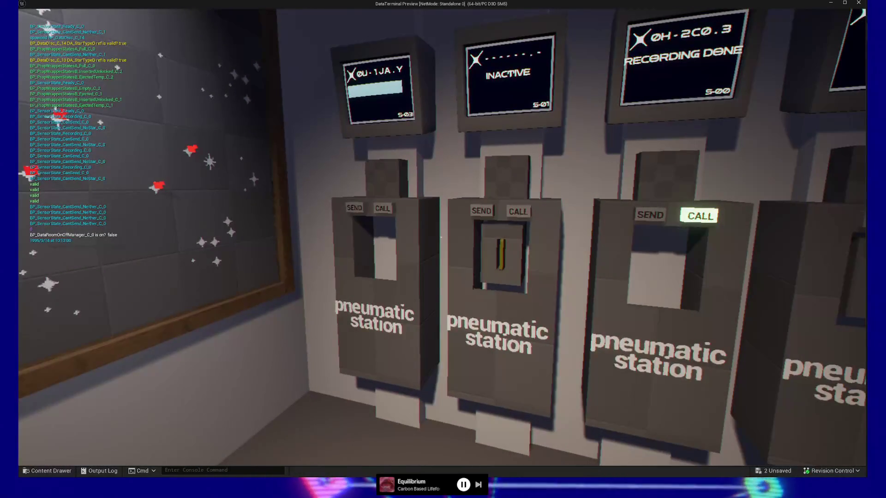
pyautogui.press('s')
pyautogui.press('w')
pyautogui.press('s')
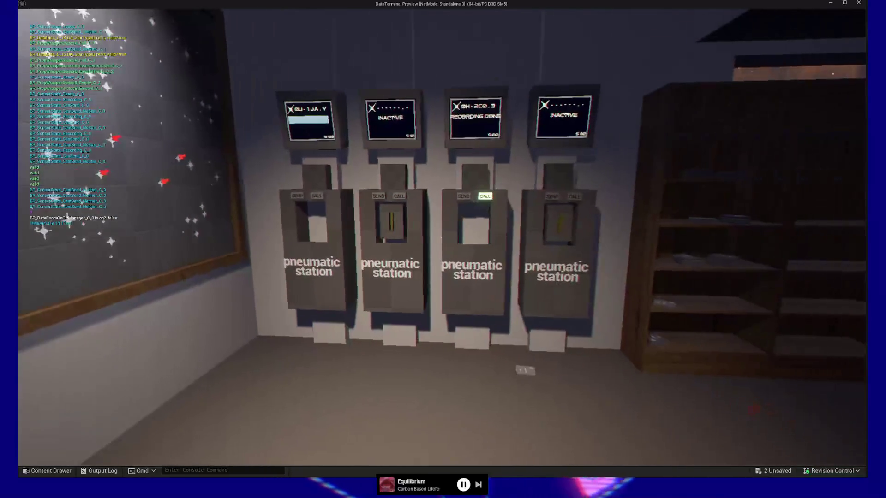
pyautogui.press('Escape')
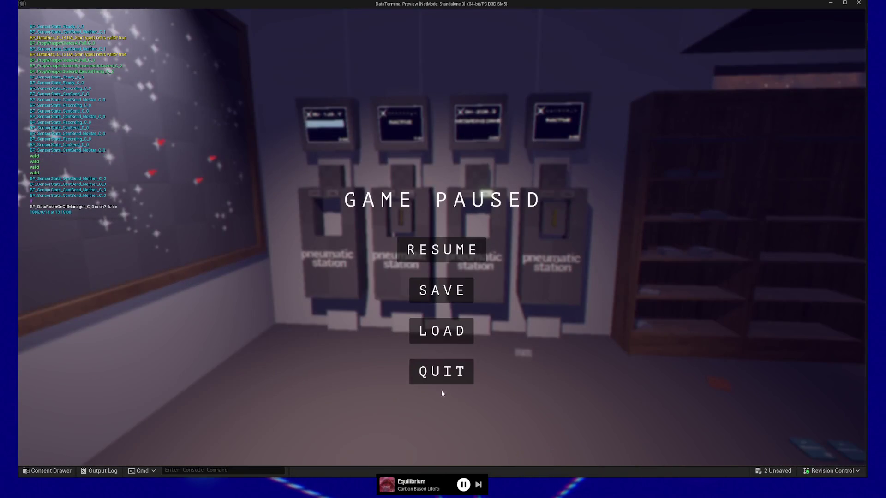
pyautogui.click(444, 382)
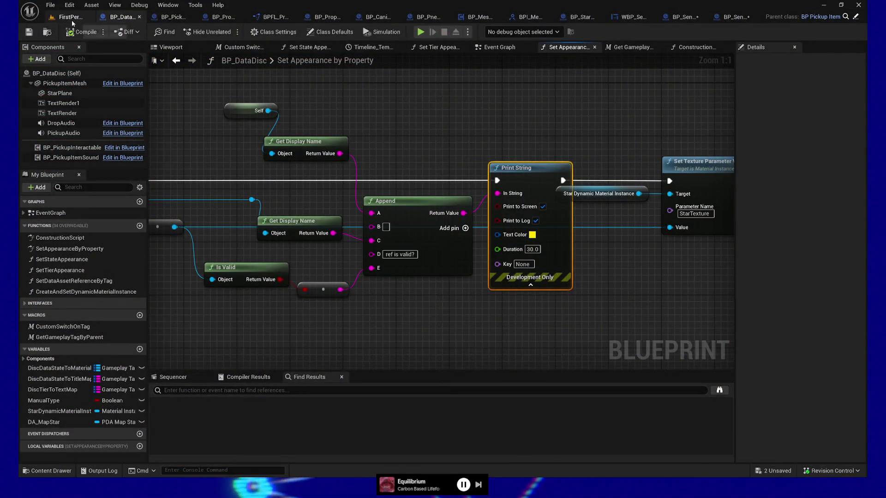
# Switch to the FirstPerson level editor tab.
pyautogui.click(72, 20)
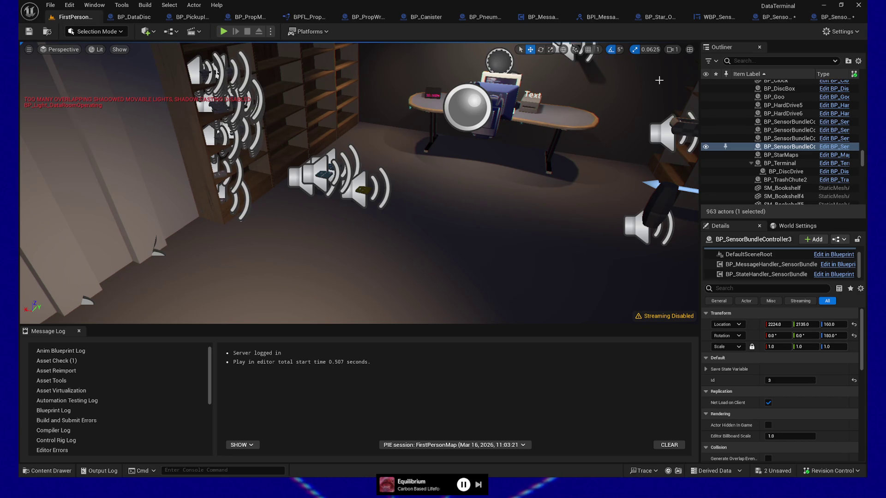
# Frame the sensor bundle controller, enlarge the viewport, then open and save BP_SensorMonitor.
pyautogui.moveTo(319, 247); pyautogui.dragTo(320, 248)
pyautogui.press('f')
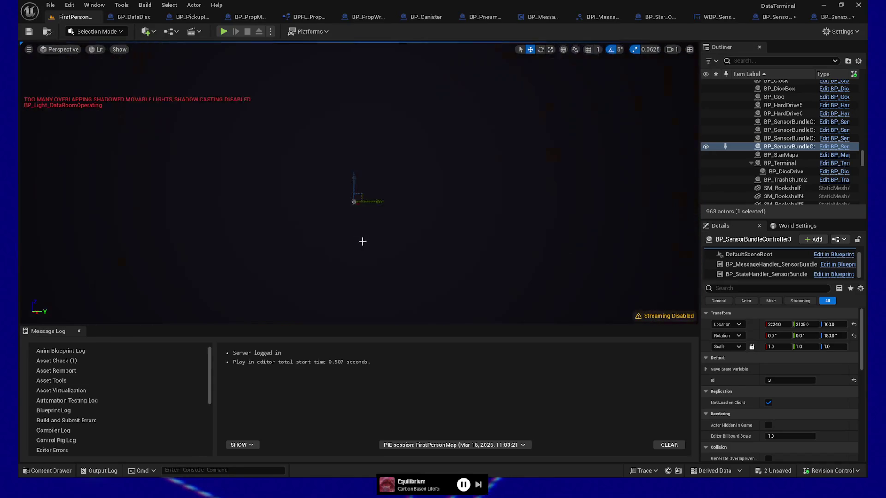
pyautogui.moveTo(363, 245); pyautogui.dragTo(363, 245)
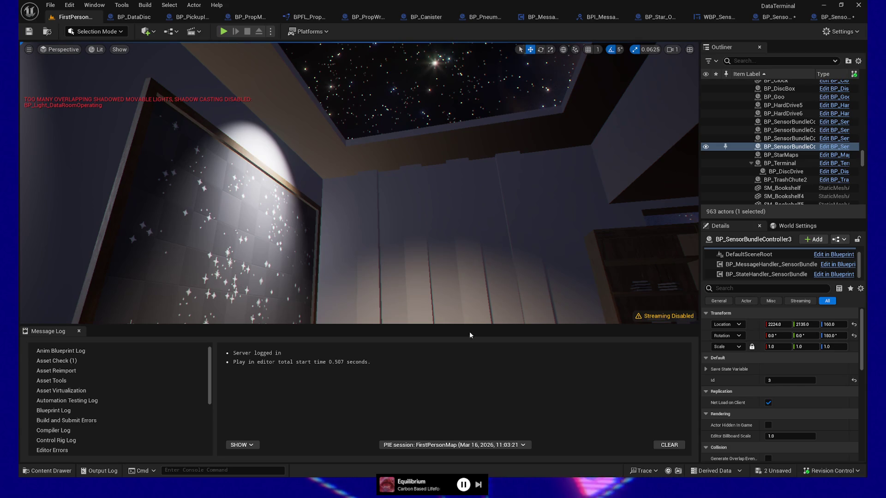
pyautogui.moveTo(472, 329); pyautogui.dragTo(472, 405)
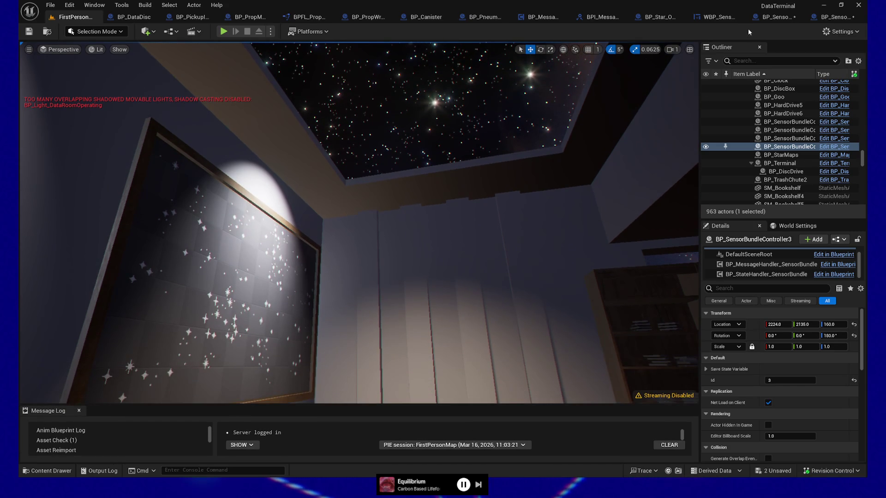
pyautogui.click(831, 16)
pyautogui.hotkey('ctrl', 's')
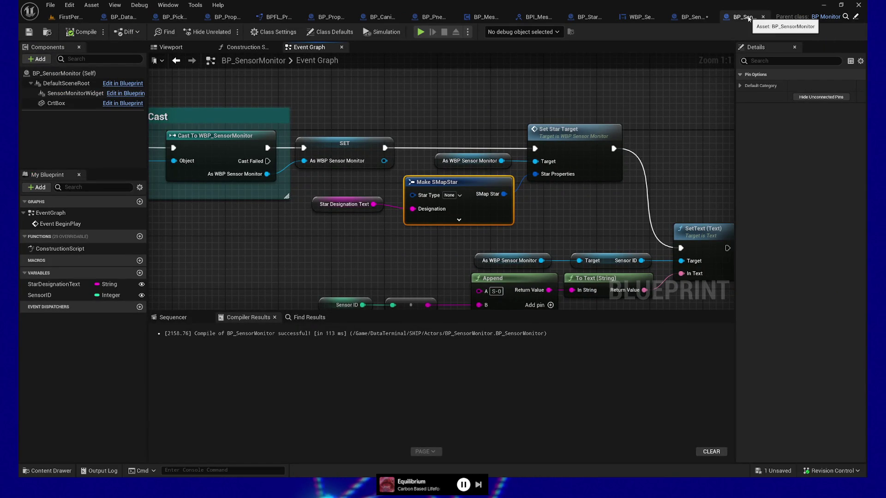
# Close BP_SensorMonitor, save all, and rename the SetDiscProperties function to UpdateDiscProperties.
pyautogui.click(763, 17)
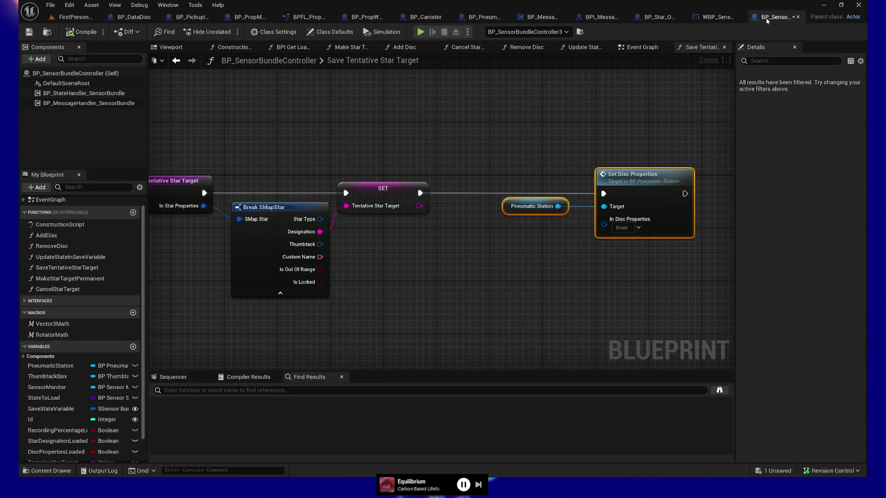
pyautogui.click(559, 125)
pyautogui.hotkey('ctrl', 's')
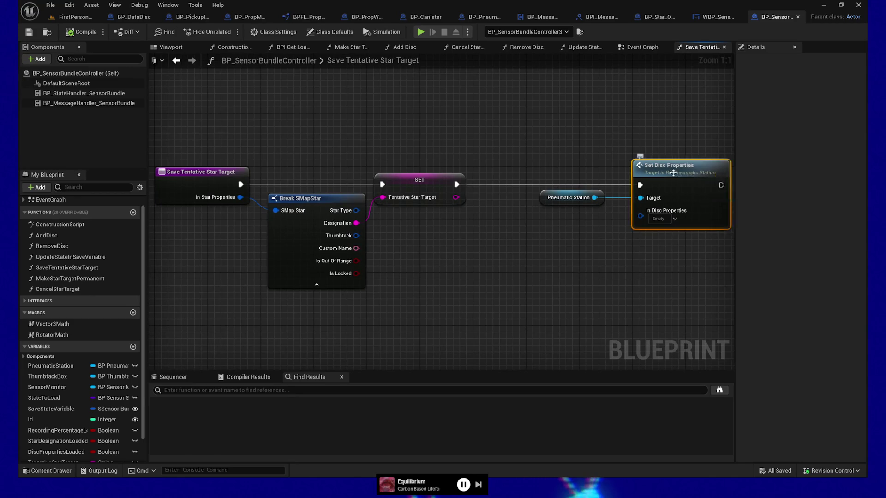
pyautogui.doubleClick(646, 170)
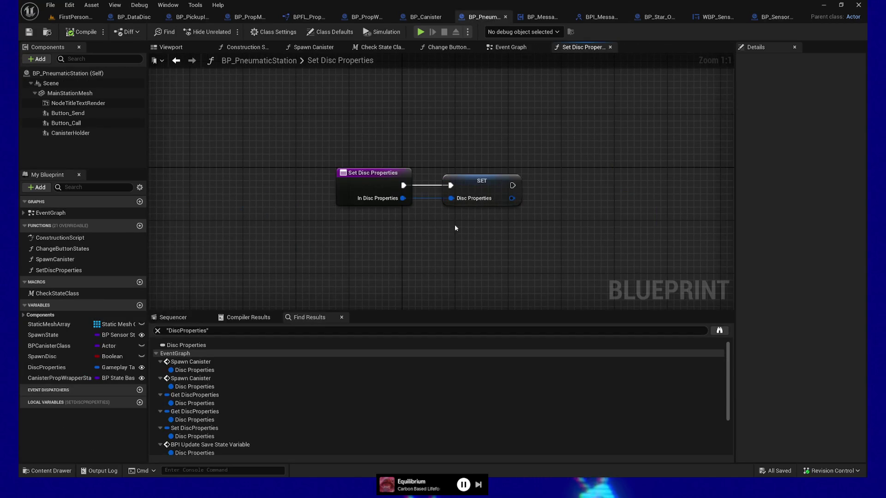
pyautogui.click(369, 180)
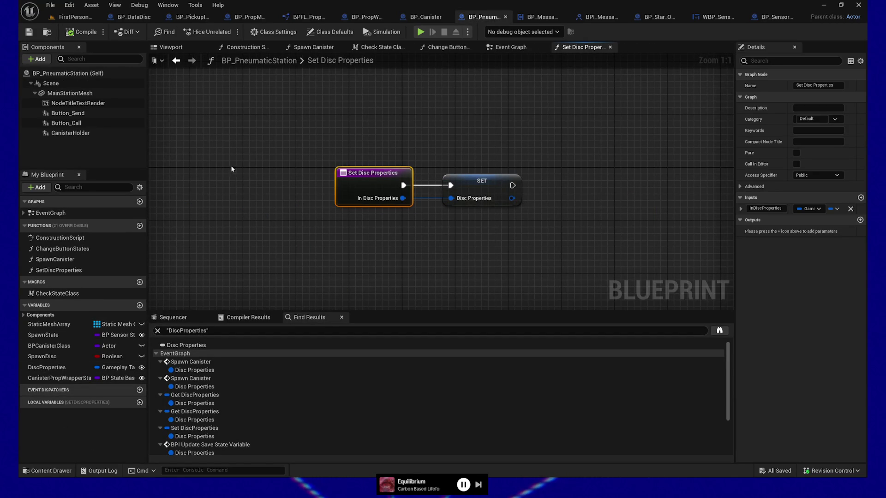
pyautogui.doubleClick(62, 271)
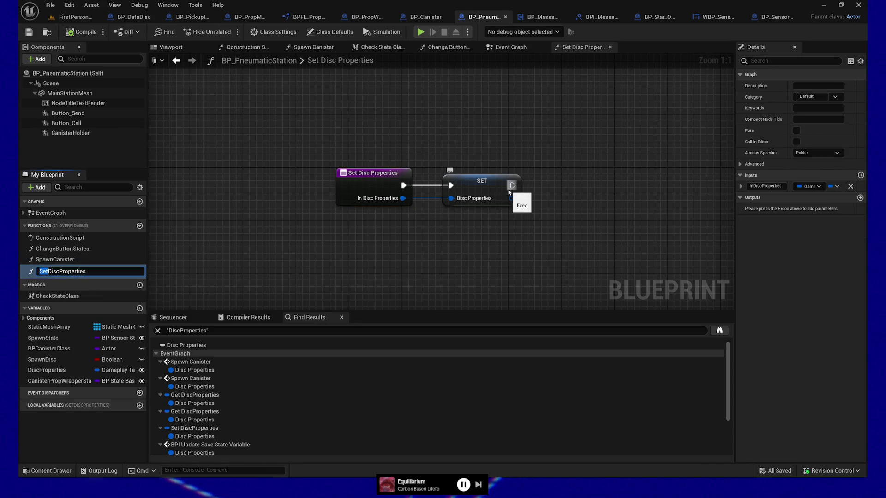
pyautogui.write('Update')
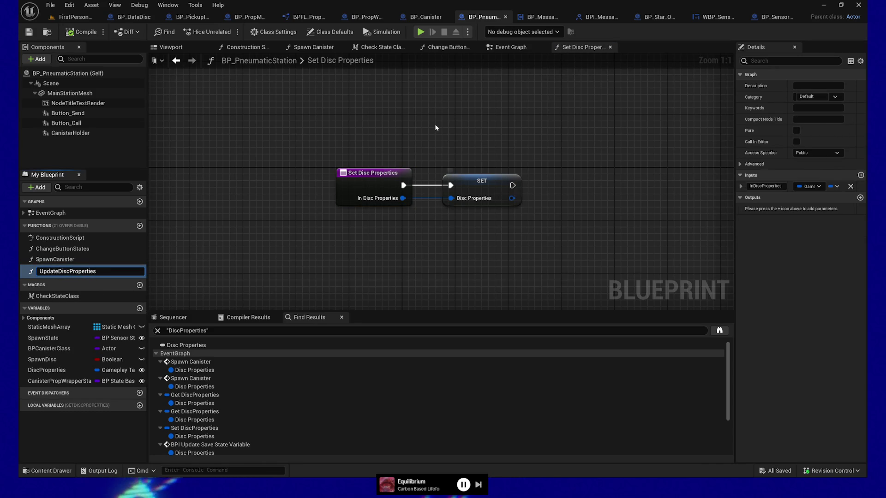
pyautogui.press('Return')
# Rename the function's InProperties input to InPropertiesToUpdate, keeping its Gameplay Tag Container type.
pyautogui.click(347, 177)
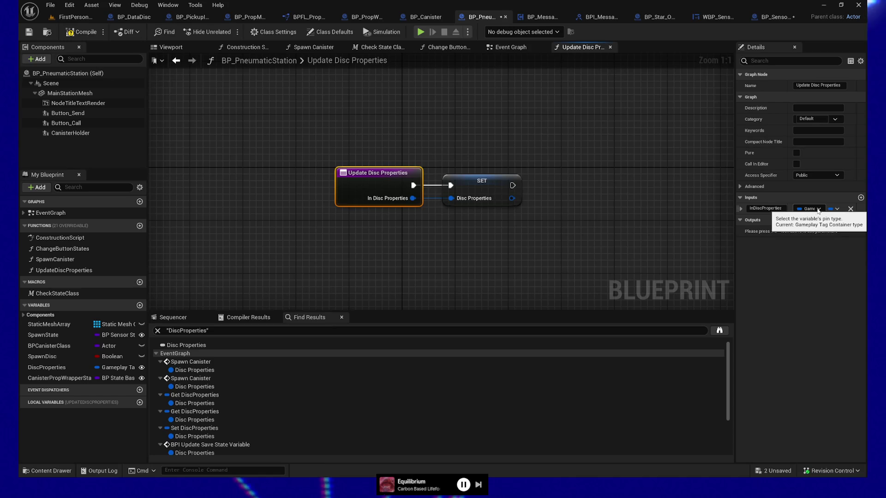
pyautogui.click(818, 209)
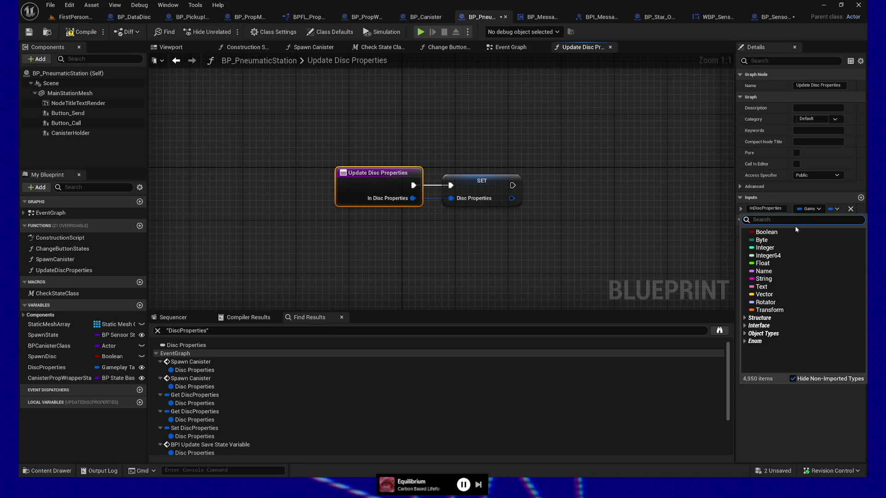
pyautogui.click(610, 221)
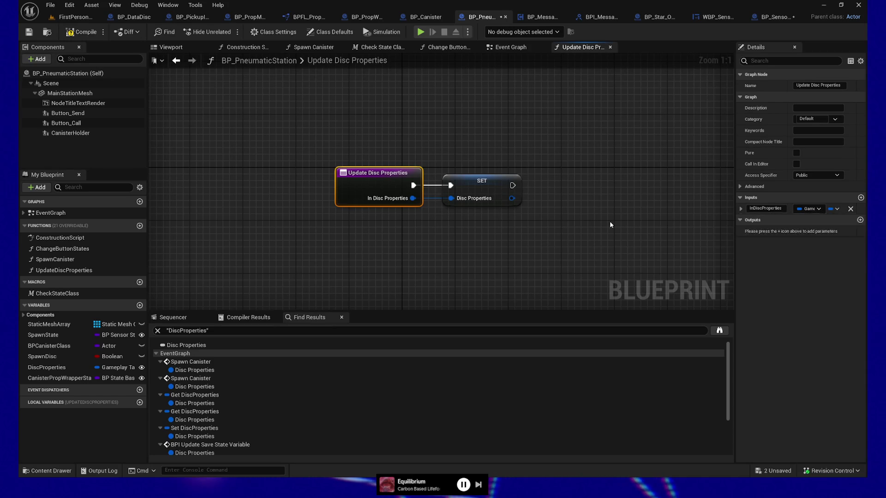
pyautogui.click(384, 181)
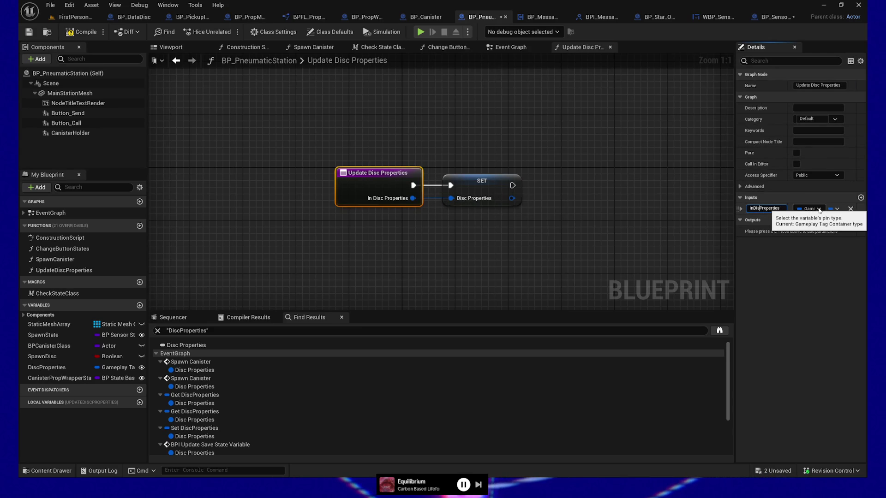
pyautogui.write('ToUpdate')
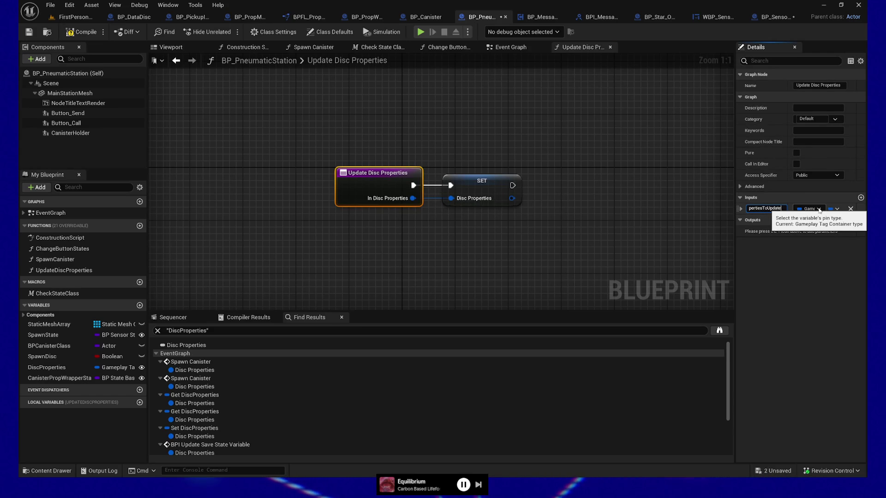
pyautogui.click(431, 237)
pyautogui.click(422, 192)
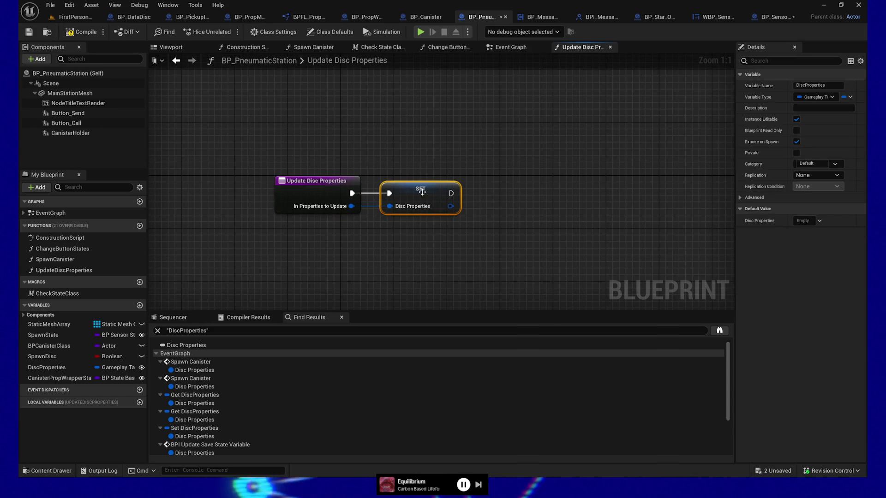
# Drag the DiscProperties variable into the graph as a Get Disc Properties node.
pyautogui.moveTo(49, 368)
pyautogui.mouseDown()
pyautogui.moveTo(460, 250)
pyautogui.moveTo(422, 245)
pyautogui.mouseUp()
pyautogui.click(436, 253)
pyautogui.click(433, 211)
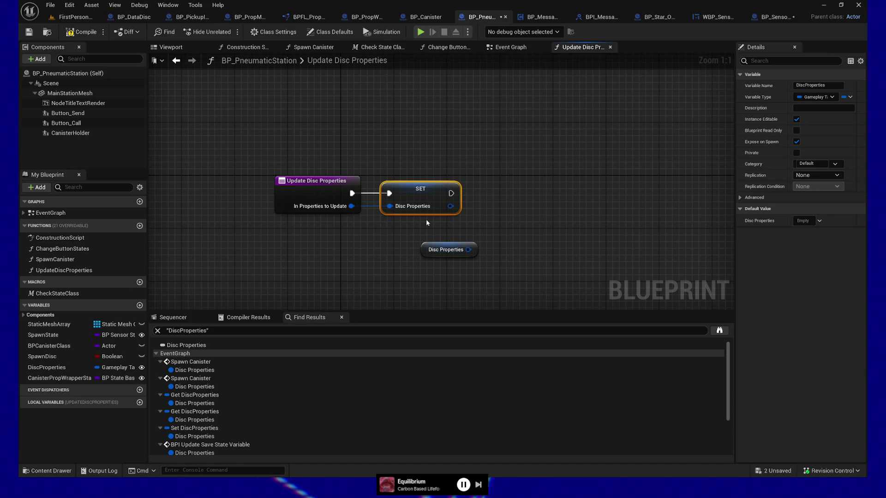
pyautogui.moveTo(492, 266)
pyautogui.mouseDown()
pyautogui.moveTo(413, 242)
pyautogui.moveTo(418, 231)
pyautogui.moveTo(400, 230)
pyautogui.mouseUp()
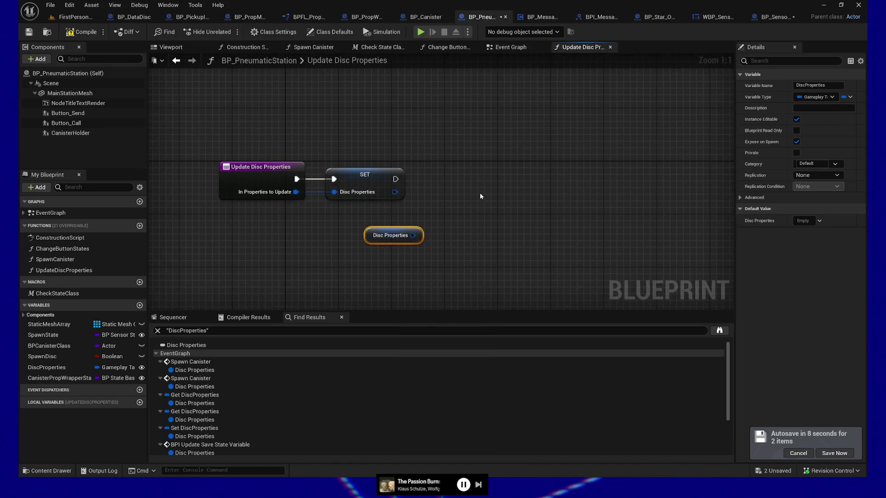
pyautogui.moveTo(480, 197); pyautogui.dragTo(455, 192)
# Delete the SET node and move the Disc Properties getter lower and left.
pyautogui.moveTo(417, 310); pyautogui.dragTo(418, 392)
pyautogui.moveTo(346, 177); pyautogui.dragTo(411, 181)
pyautogui.moveTo(376, 142)
pyautogui.mouseDown()
pyautogui.moveTo(429, 207)
pyautogui.moveTo(387, 267)
pyautogui.mouseUp()
pyautogui.press('Delete')
pyautogui.click(408, 234)
pyautogui.moveTo(370, 198)
pyautogui.mouseDown()
pyautogui.moveTo(330, 198)
pyautogui.moveTo(361, 193)
pyautogui.mouseUp()
# Add then discard a Make Literal Gameplay Tag Container node, and drag a wire from In Properties to Update.
pyautogui.click(480, 295)
pyautogui.scroll(-2, 494, 286)
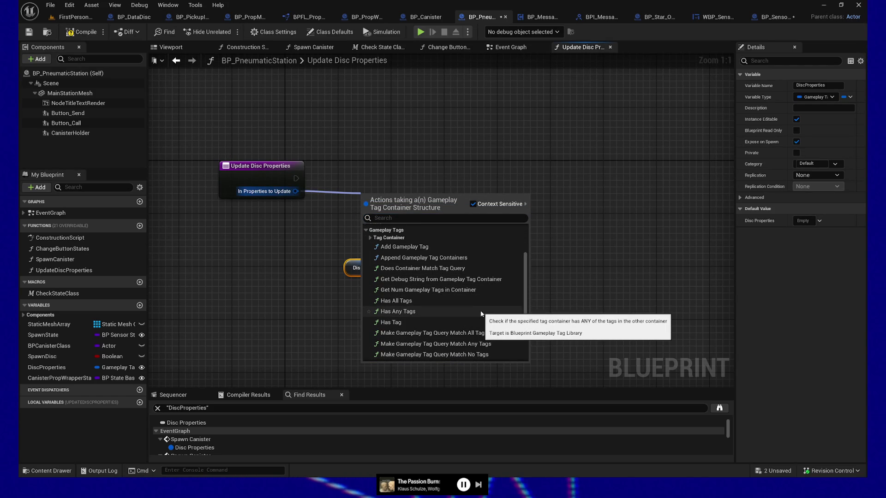
pyautogui.scroll(-1, 480, 313)
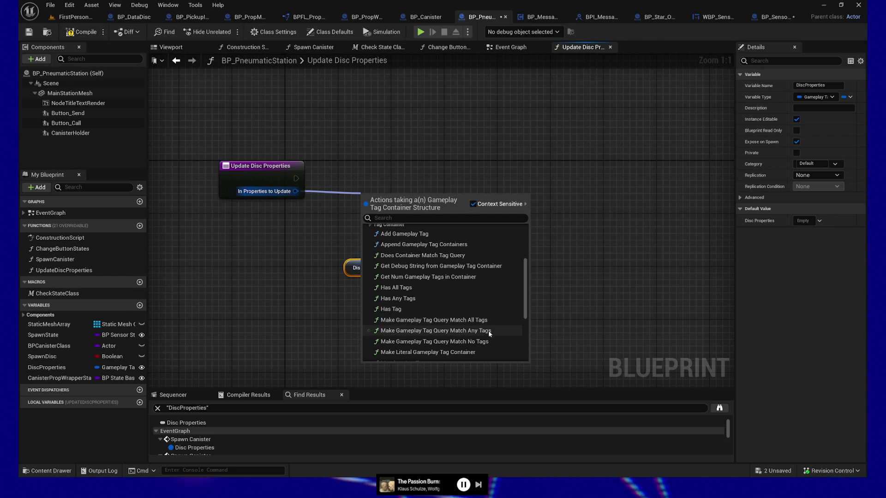
pyautogui.scroll(-1, 483, 339)
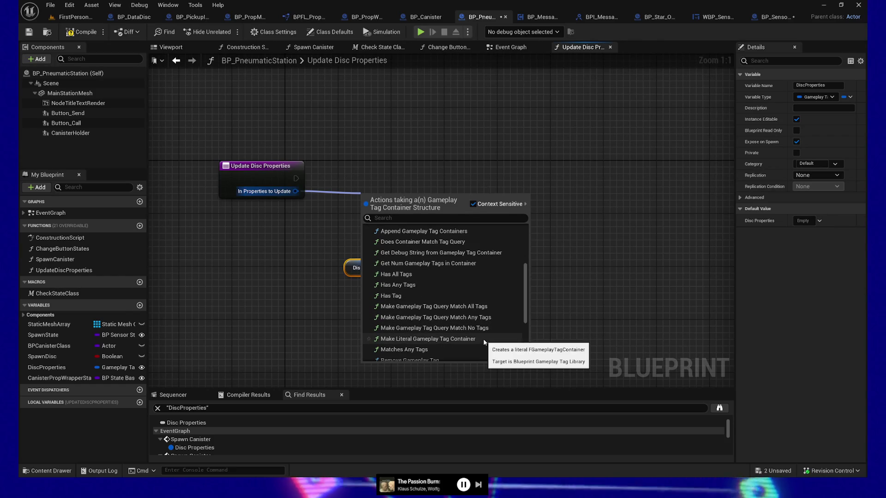
pyautogui.scroll(-1, 448, 344)
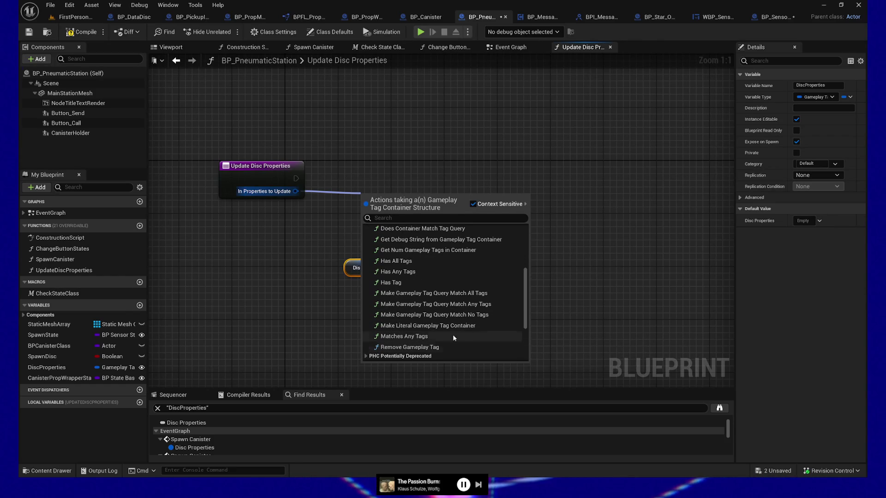
pyautogui.click(455, 326)
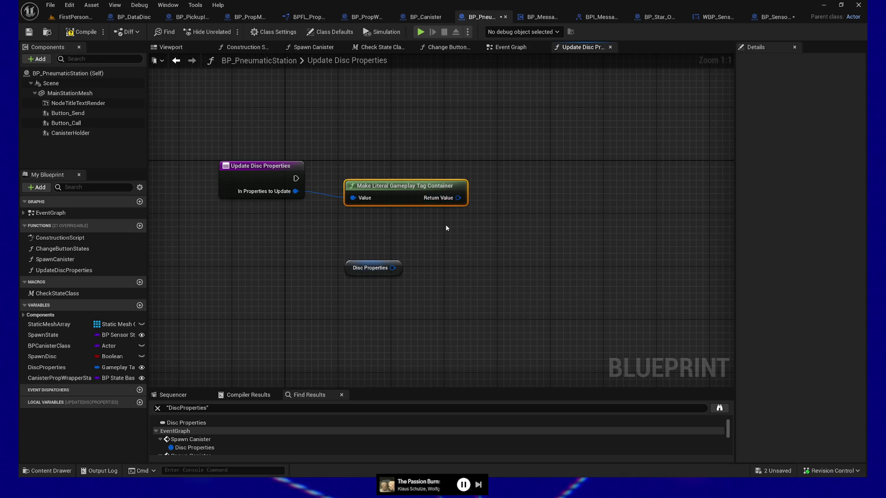
pyautogui.press('Delete')
pyautogui.moveTo(291, 192); pyautogui.dragTo(380, 204)
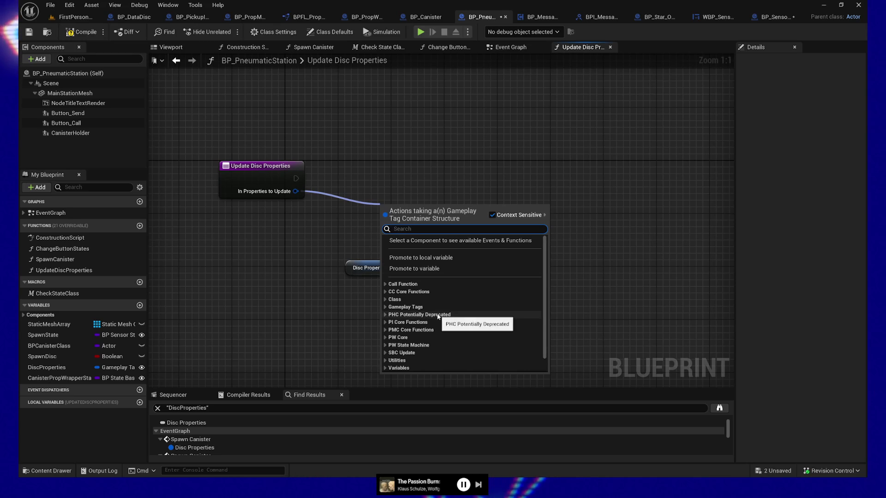
# Add a Break Gameplay Tag Container node from Gameplay Tags > Tag Container and position it.
pyautogui.click(390, 308)
pyautogui.scroll(-5, 508, 313)
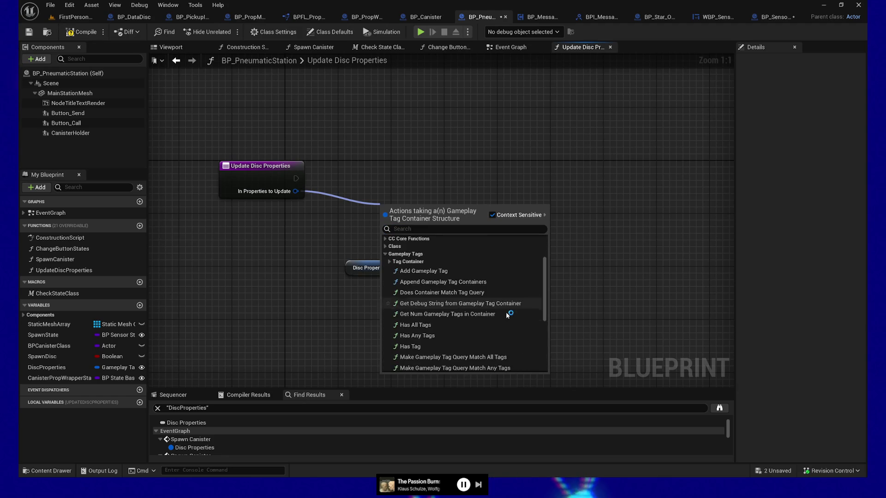
pyautogui.scroll(4, 506, 315)
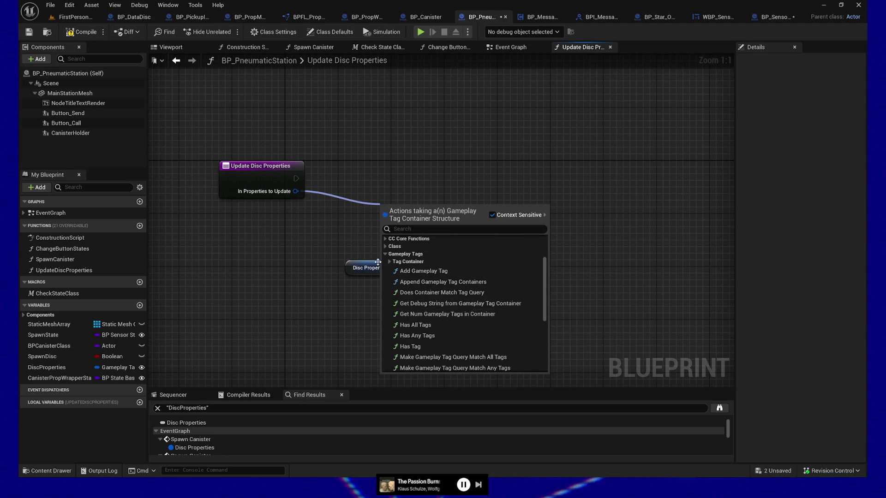
pyautogui.click(390, 261)
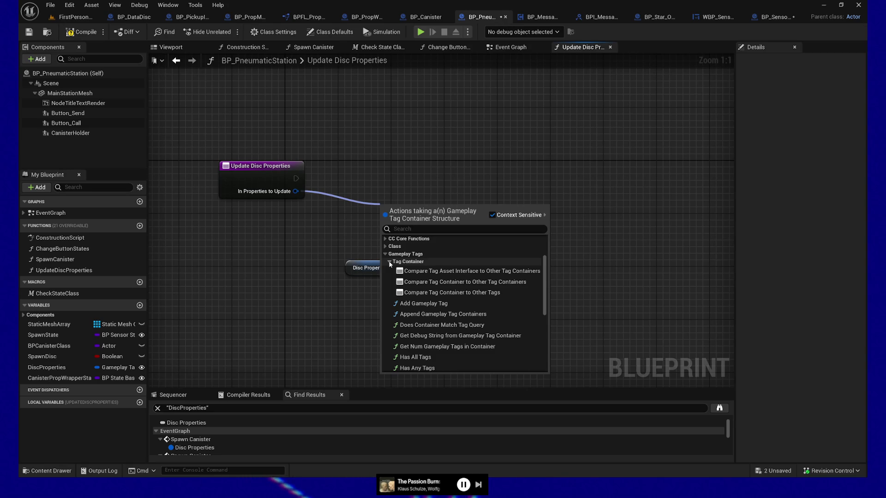
pyautogui.scroll(-8, 438, 312)
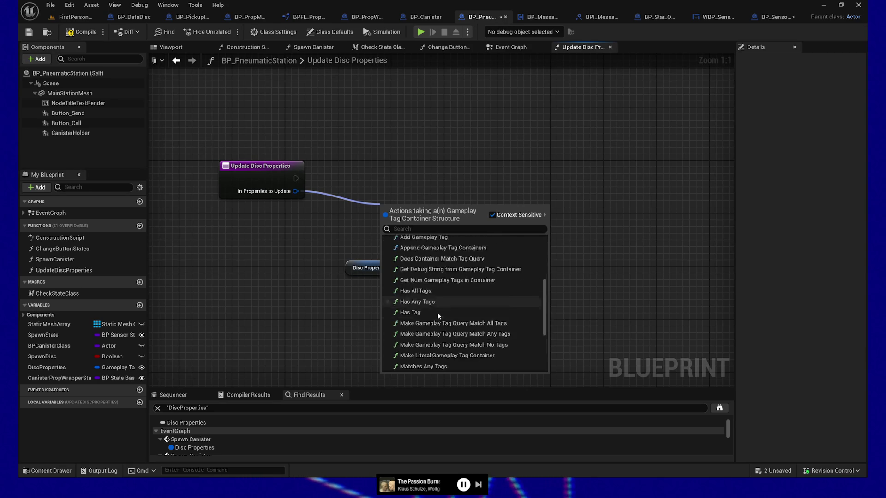
pyautogui.click(437, 367)
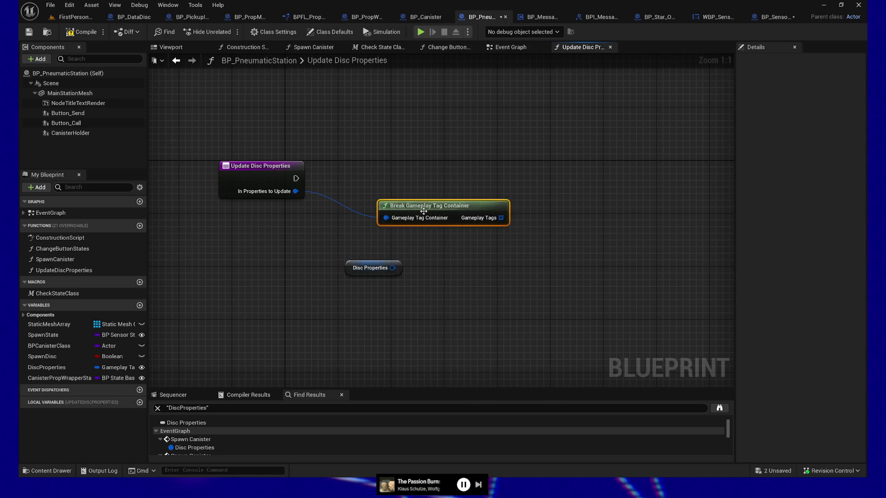
pyautogui.moveTo(409, 205); pyautogui.dragTo(376, 205)
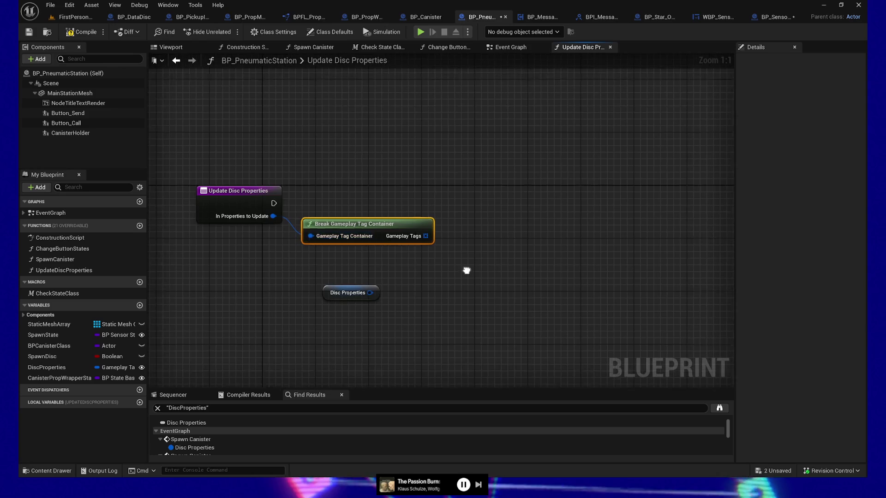
# Search for a 'for each' loop node, then dismiss the search without adding anything.
pyautogui.moveTo(426, 263); pyautogui.dragTo(532, 262)
pyautogui.write('for each')
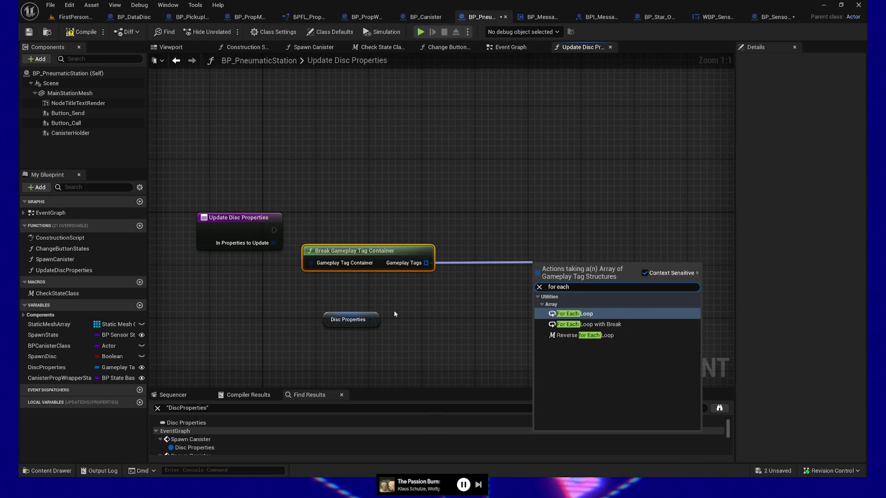
pyautogui.click(413, 309)
pyautogui.click(413, 309)
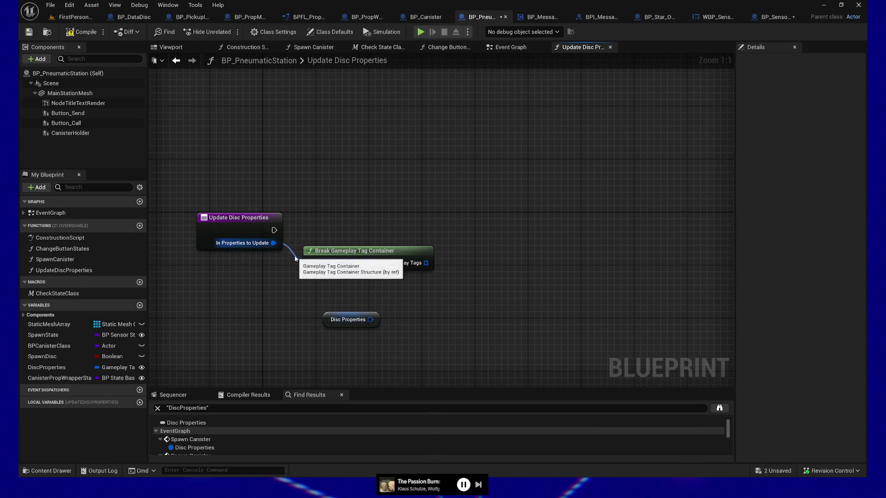
# Wire the Disc Properties getter into the Break node's Gameplay Tag Container input and arrange both nodes.
pyautogui.moveTo(369, 254); pyautogui.dragTo(447, 267)
pyautogui.moveTo(370, 320)
pyautogui.mouseDown()
pyautogui.moveTo(395, 287)
pyautogui.moveTo(369, 319)
pyautogui.moveTo(376, 288)
pyautogui.moveTo(354, 283)
pyautogui.mouseUp()
pyautogui.press('Escape')
pyautogui.moveTo(362, 316)
pyautogui.mouseDown()
pyautogui.moveTo(347, 283)
pyautogui.moveTo(355, 272)
pyautogui.mouseUp()
pyautogui.keyDown('ctrl'); pyautogui.click(443, 270); pyautogui.keyUp('ctrl')
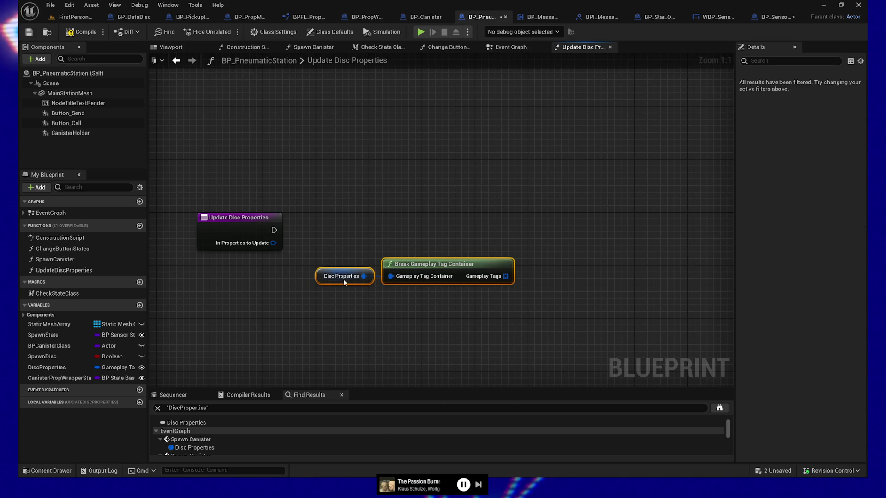
pyautogui.click(240, 228)
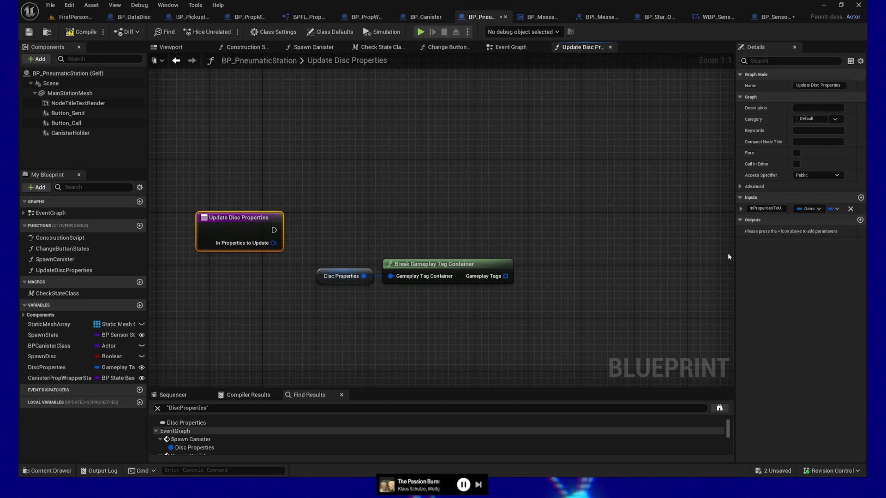